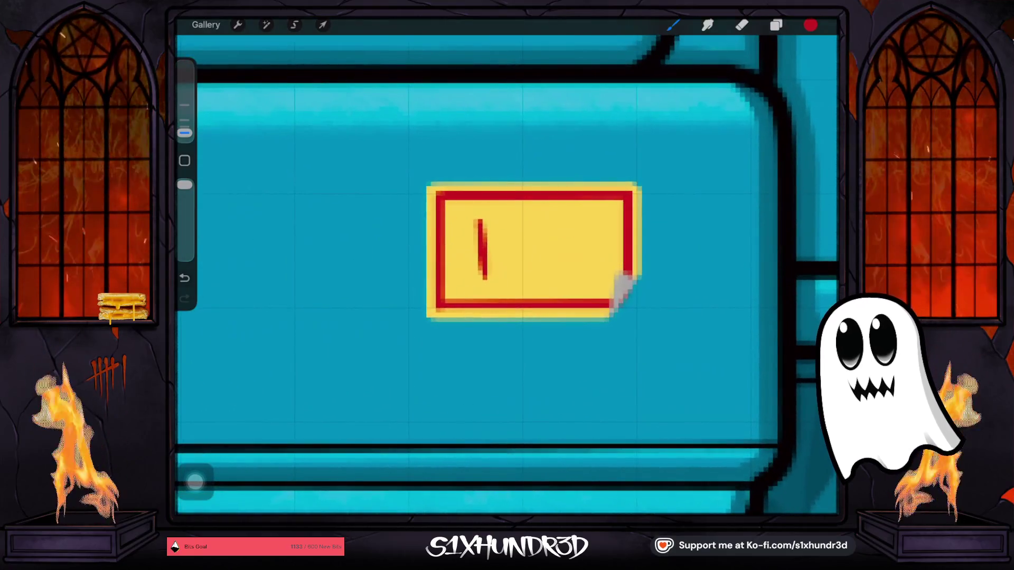
Check the tally layer's options and the current brush's stabilization settings.
{"action": "left_click", "coordinate": [775, 25]}
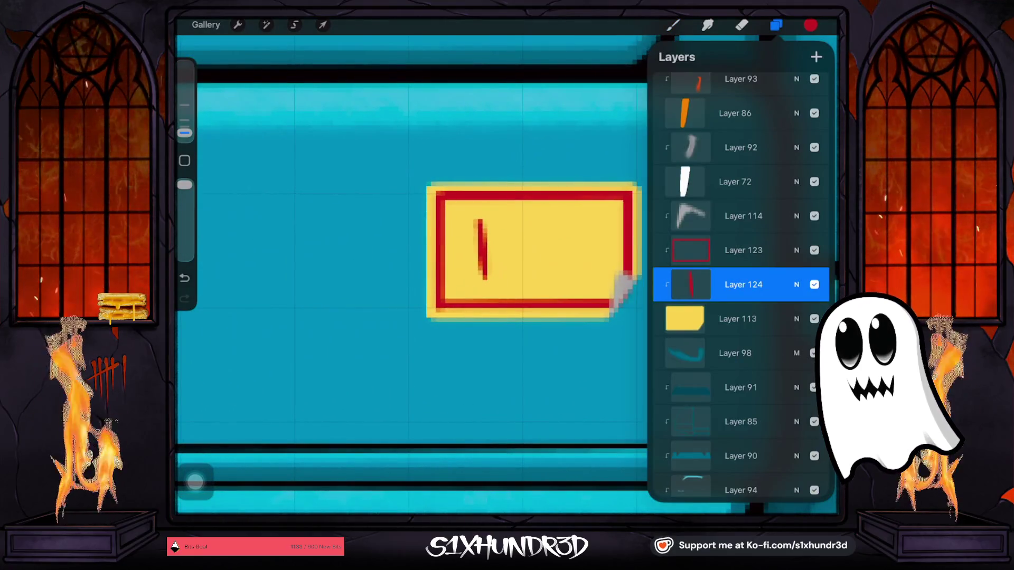
{"action": "left_click", "coordinate": [743, 284]}
{"action": "left_click", "coordinate": [600, 271]}
{"action": "left_click", "coordinate": [743, 285]}
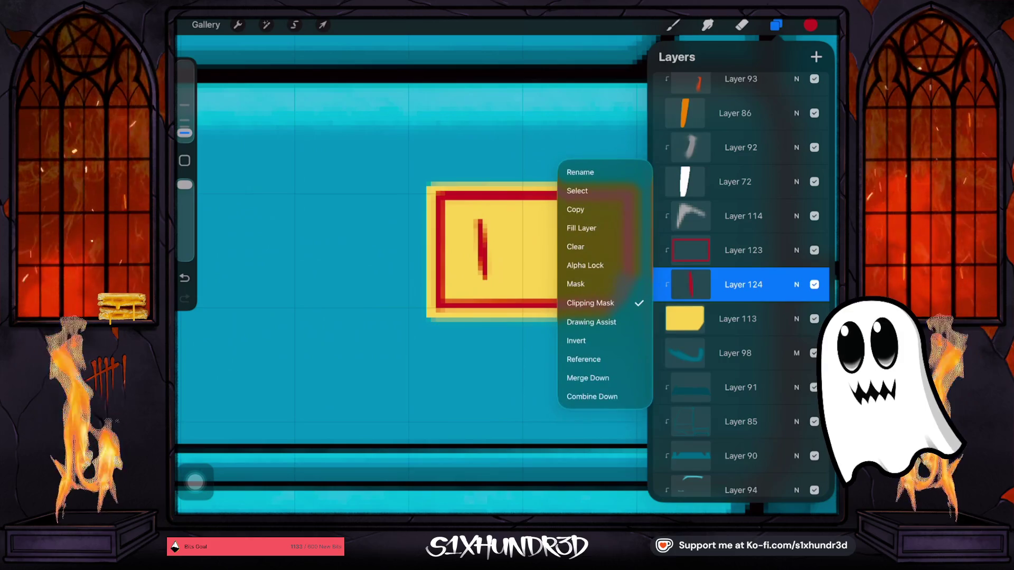
{"action": "left_click", "coordinate": [622, 288]}
{"action": "left_click", "coordinate": [673, 25]}
{"action": "left_click", "coordinate": [713, 260]}
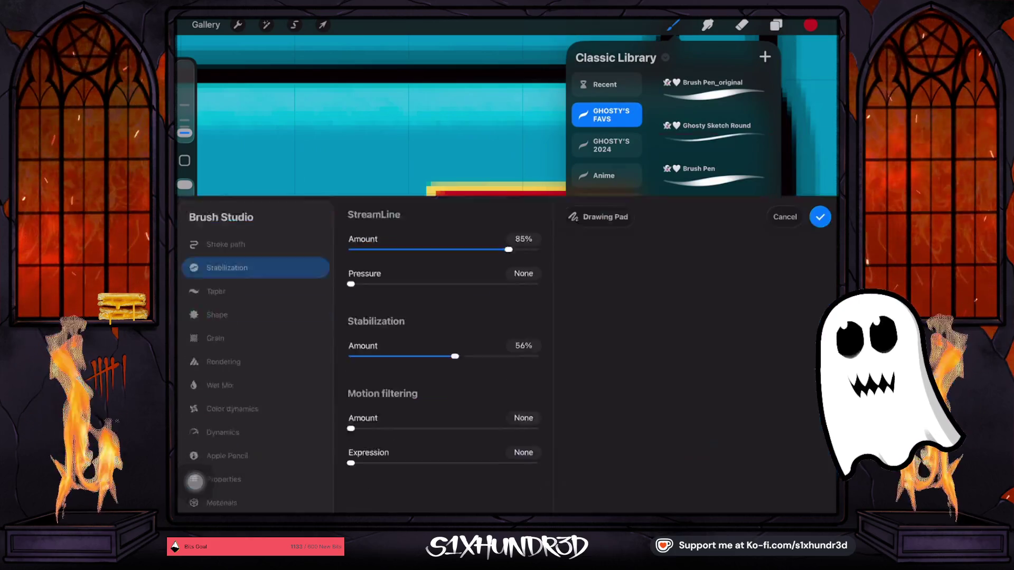
{"action": "left_click", "coordinate": [820, 34]}
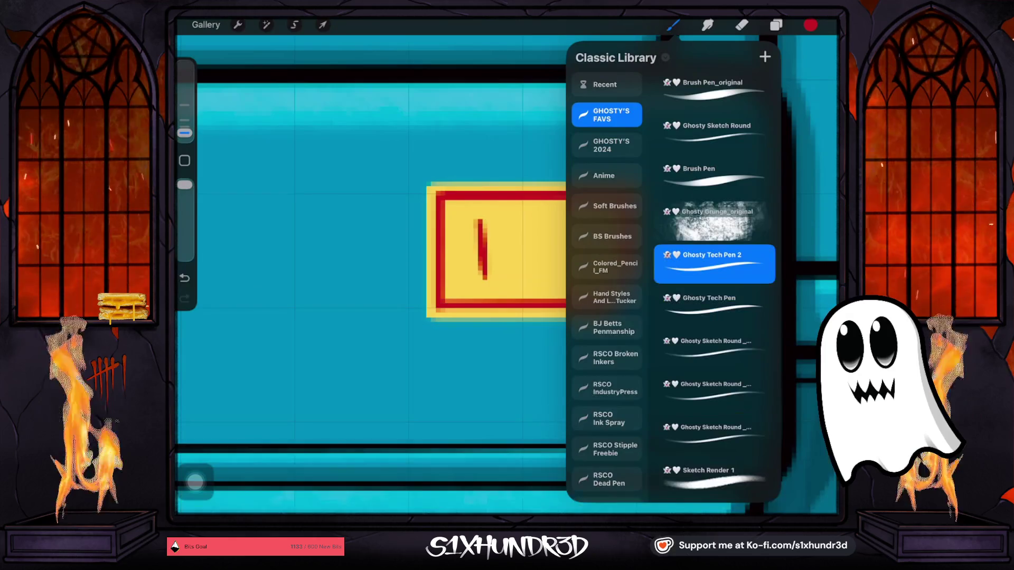
{"action": "left_click", "coordinate": [672, 25]}
Test thin and thicker red tally strokes on the sticker, undoing each attempt.
{"action": "key", "text": "ctrl+z"}
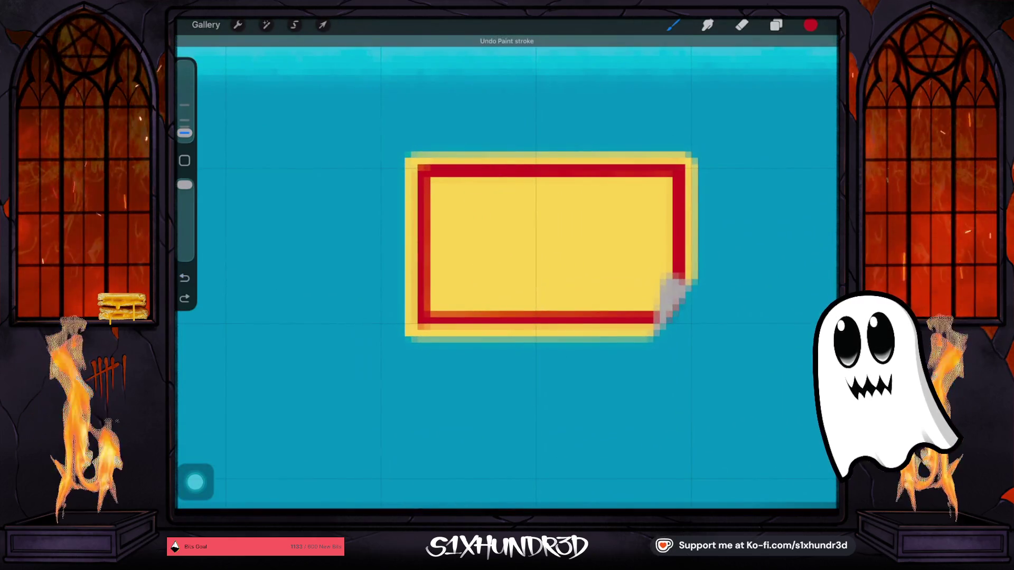
{"action": "left_click_drag", "start_coordinate": [477, 199], "coordinate": [484, 288]}
{"action": "left_click_drag", "start_coordinate": [185, 133], "coordinate": [185, 127]}
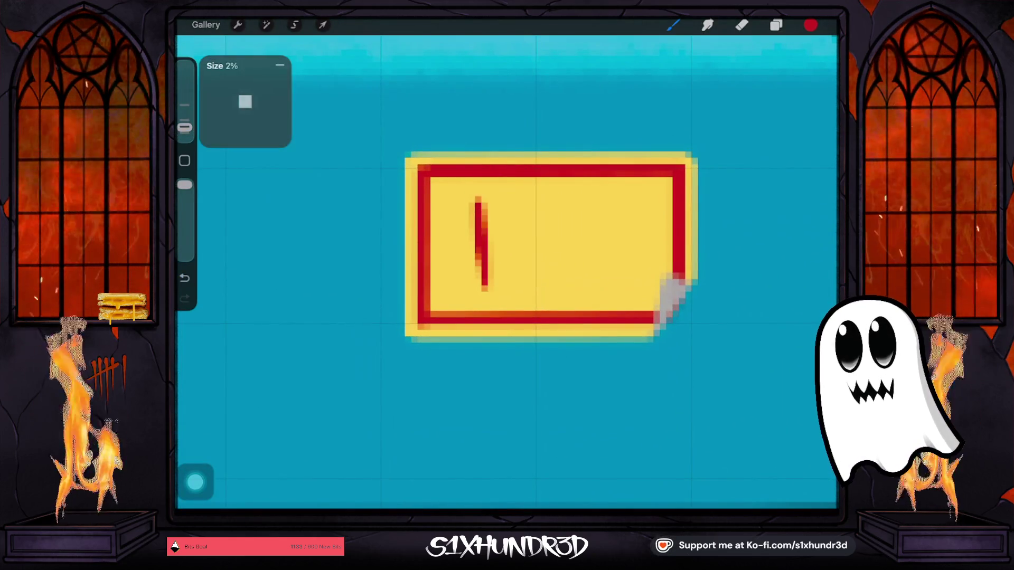
{"action": "key", "text": "ctrl+z"}
{"action": "left_click_drag", "start_coordinate": [470, 193], "coordinate": [478, 293]}
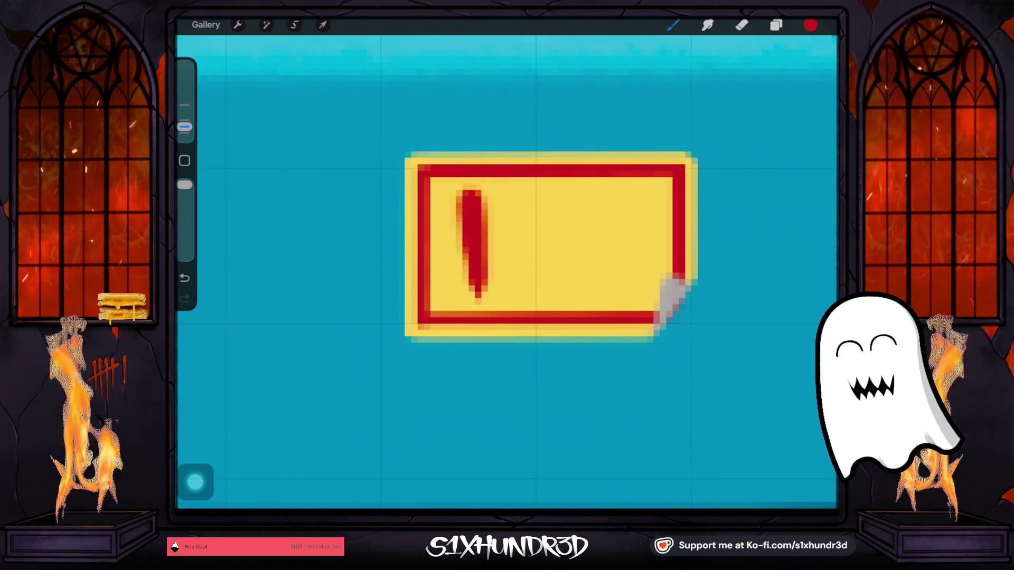
{"action": "left_click_drag", "start_coordinate": [184, 127], "coordinate": [184, 133]}
{"action": "key", "text": "ctrl+z"}
{"action": "left_click_drag", "start_coordinate": [471, 202], "coordinate": [484, 311]}
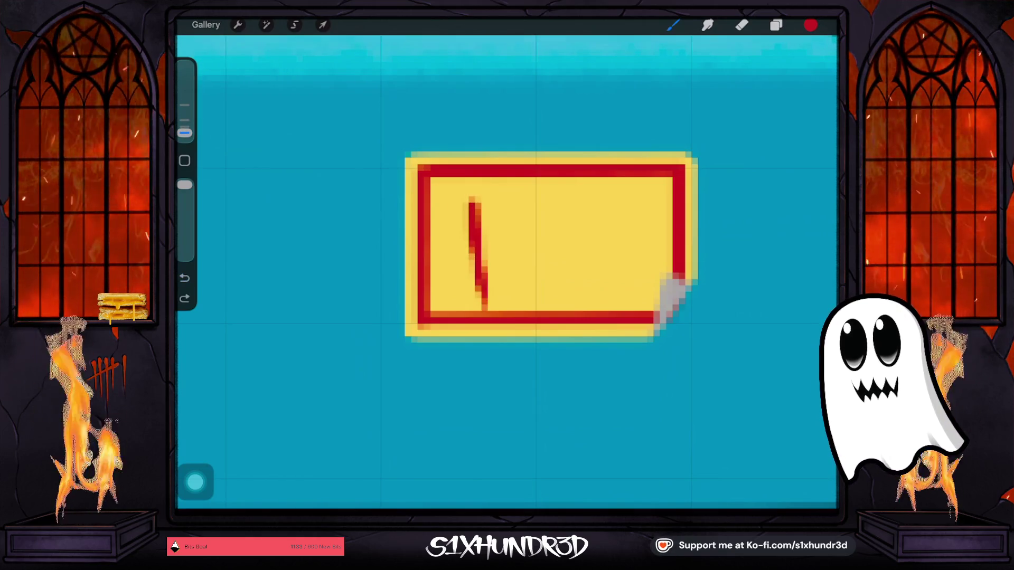
{"action": "key", "text": "ctrl+z"}
Draw five red tally strokes side by side across the yellow sticker.
{"action": "left_click_drag", "start_coordinate": [474, 193], "coordinate": [484, 302]}
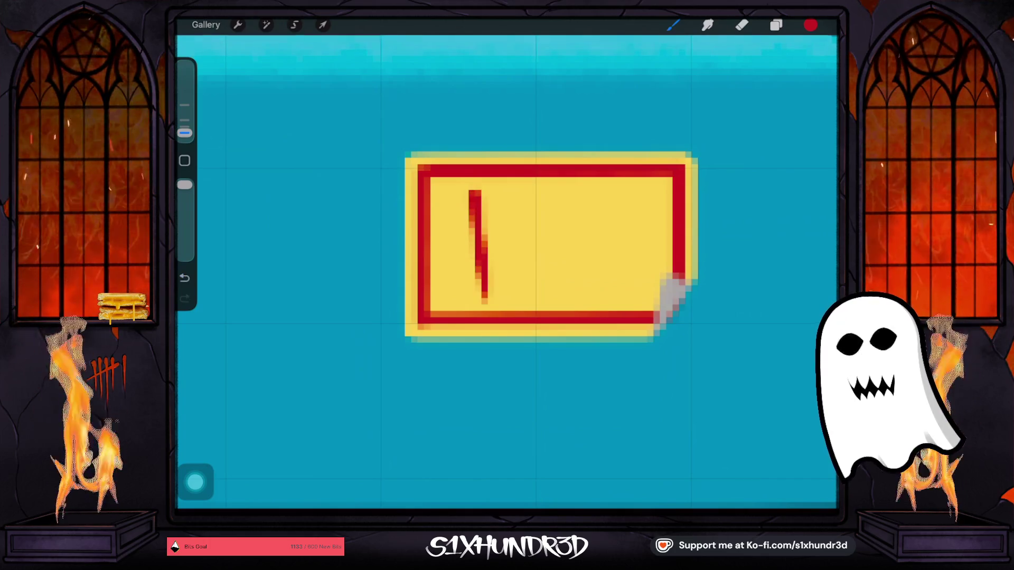
{"action": "left_click_drag", "start_coordinate": [506, 193], "coordinate": [516, 286]}
{"action": "left_click_drag", "start_coordinate": [540, 190], "coordinate": [535, 301]}
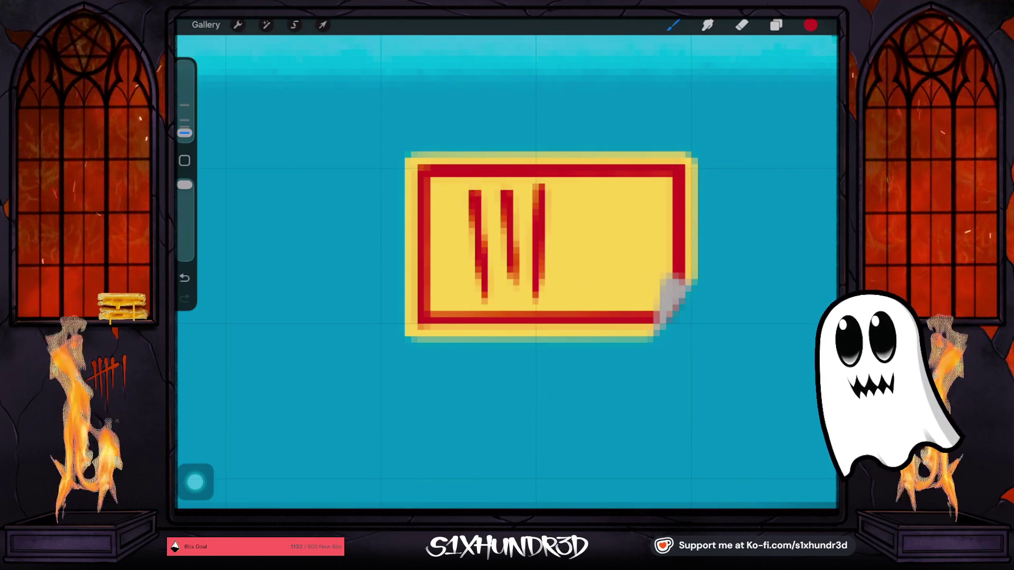
{"action": "left_click_drag", "start_coordinate": [567, 205], "coordinate": [563, 296]}
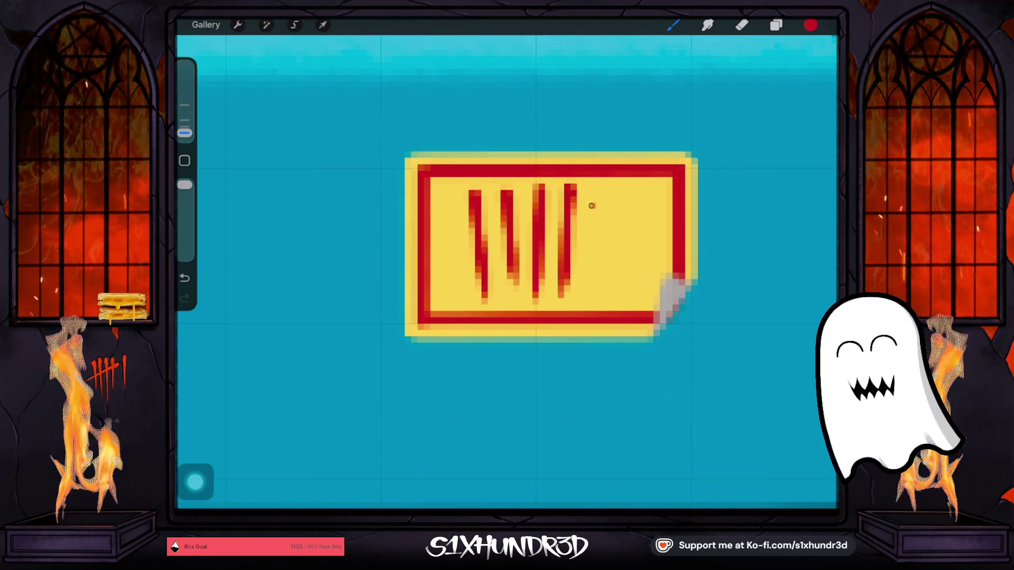
{"action": "left_click_drag", "start_coordinate": [621, 194], "coordinate": [615, 288]}
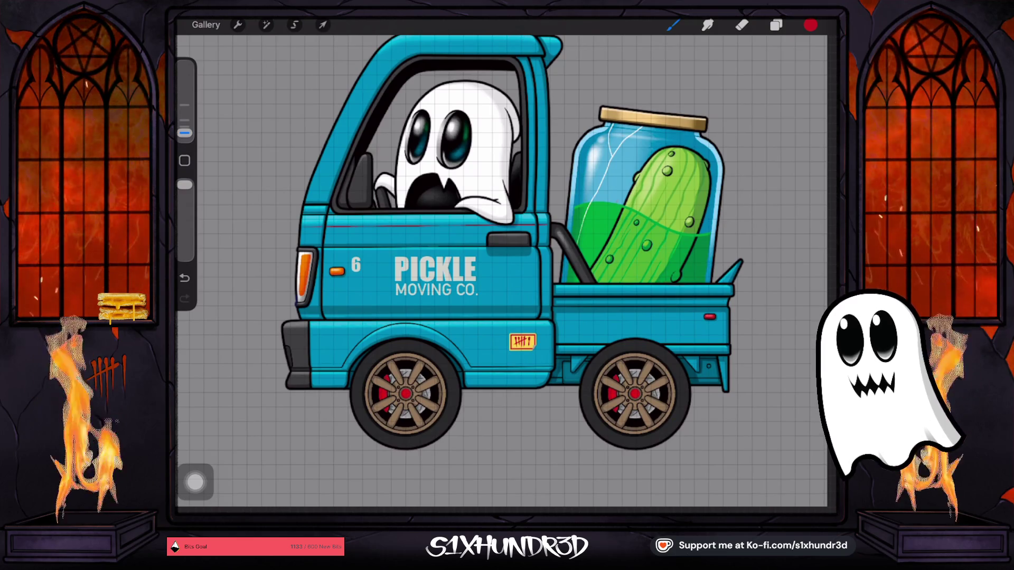
Multi-select Layers 114, 123, 124 and 113 and group them.
{"action": "left_click", "coordinate": [776, 24]}
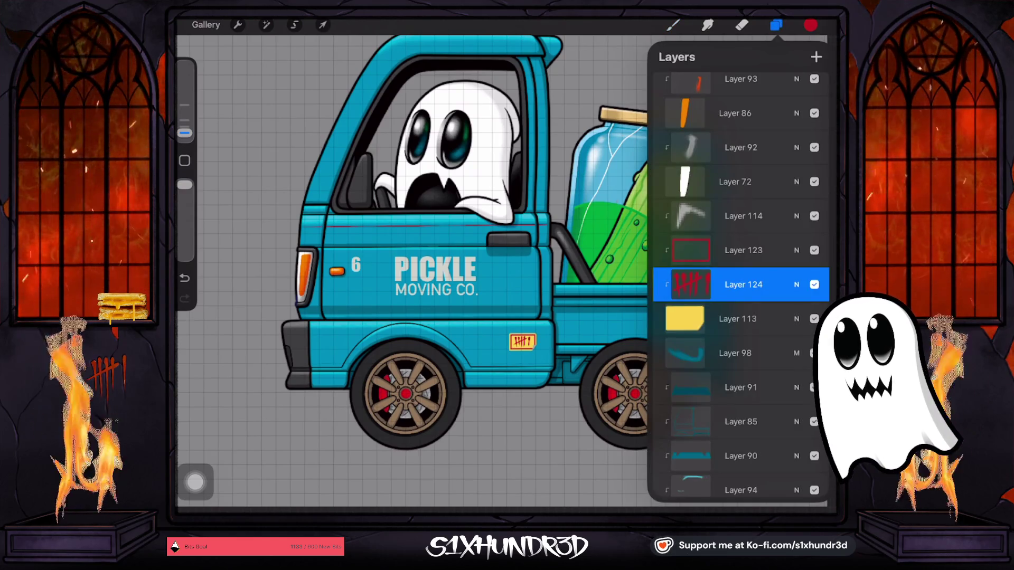
{"action": "left_click", "coordinate": [743, 216]}
{"action": "left_click_drag", "start_coordinate": [687, 251], "coordinate": [750, 250]}
{"action": "left_click_drag", "start_coordinate": [687, 285], "coordinate": [749, 285]}
{"action": "left_click_drag", "start_coordinate": [686, 319], "coordinate": [750, 319]}
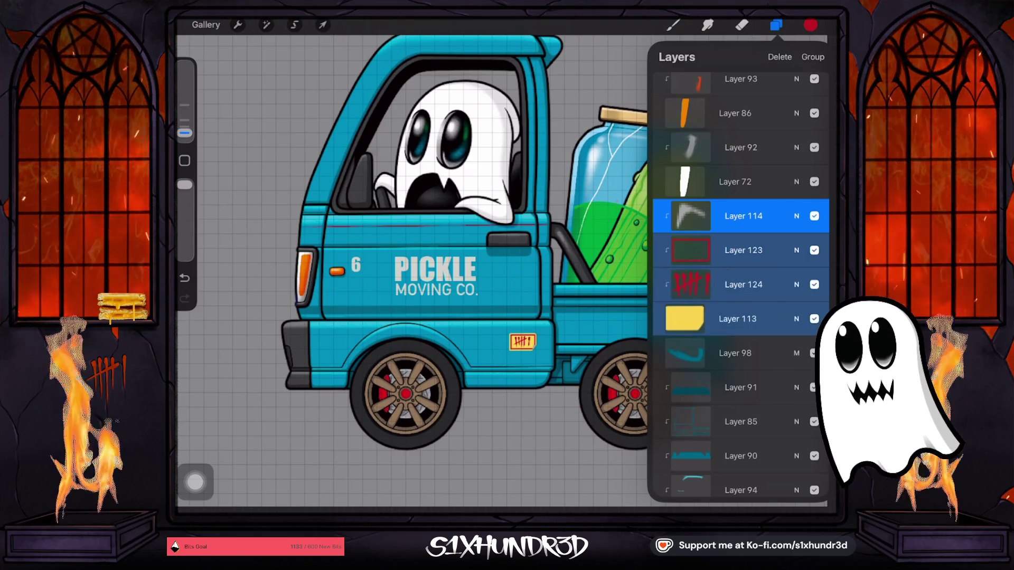
{"action": "left_click", "coordinate": [812, 56]}
Hide the sticker group to compare the truck, then show it again.
{"action": "left_click", "coordinate": [814, 219]}
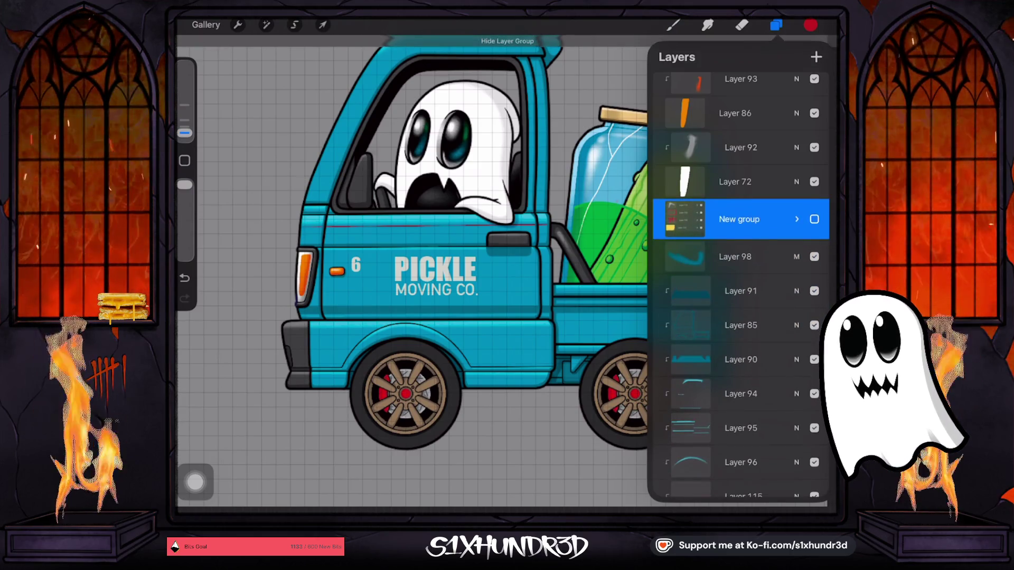
{"action": "left_click", "coordinate": [673, 25]}
{"action": "scroll", "coordinate": [528, 264], "scroll_direction": "down", "scroll_amount": 2}
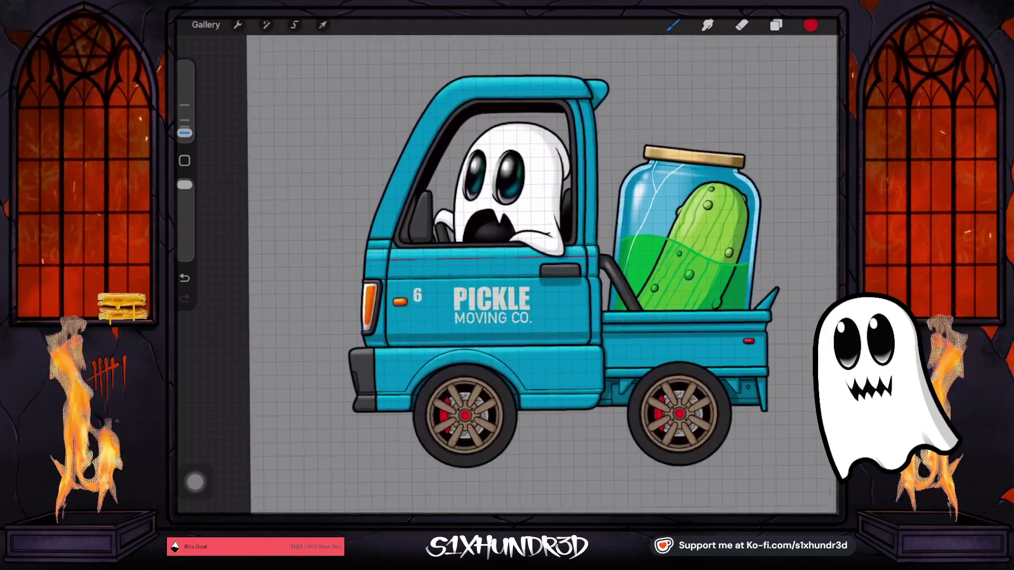
{"action": "scroll", "coordinate": [565, 269], "scroll_direction": "up", "scroll_amount": 1}
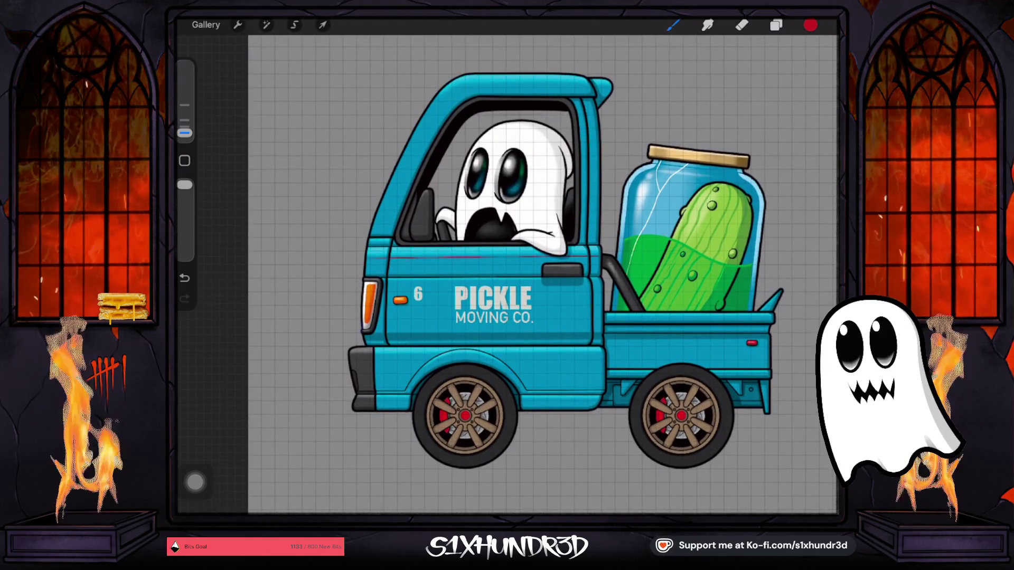
{"action": "left_click", "coordinate": [776, 25]}
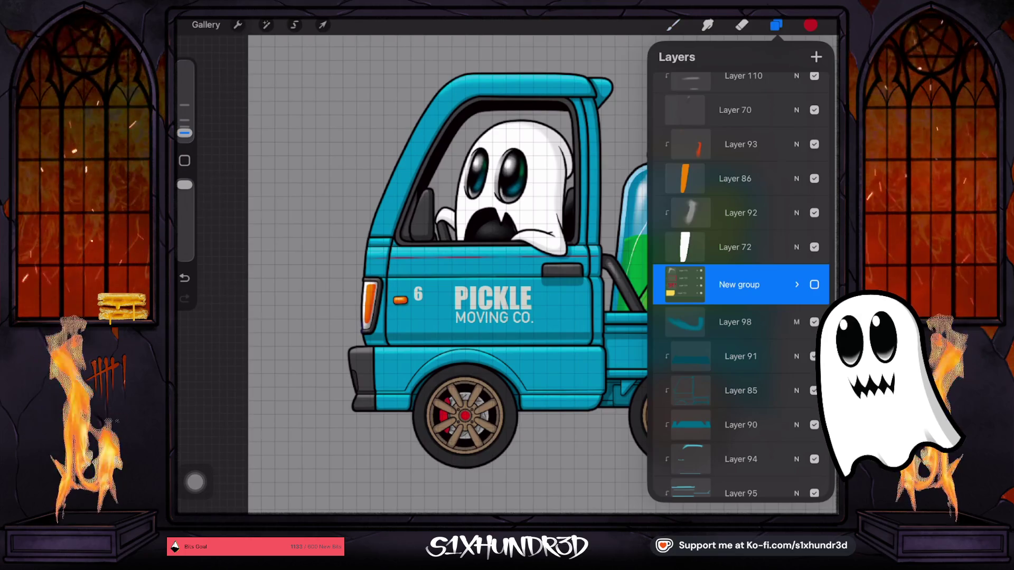
{"action": "left_click", "coordinate": [814, 285]}
Expand the sticker group and inspect its layers, selecting Layer 123.
{"action": "left_click", "coordinate": [739, 285]}
{"action": "left_click", "coordinate": [740, 285]}
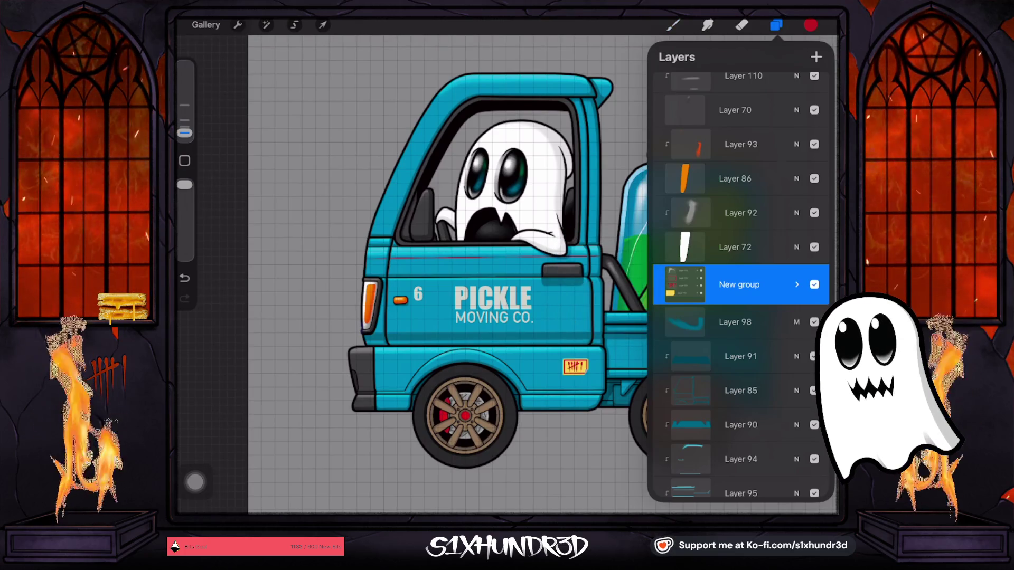
{"action": "left_click", "coordinate": [740, 285]}
{"action": "left_click", "coordinate": [739, 285]}
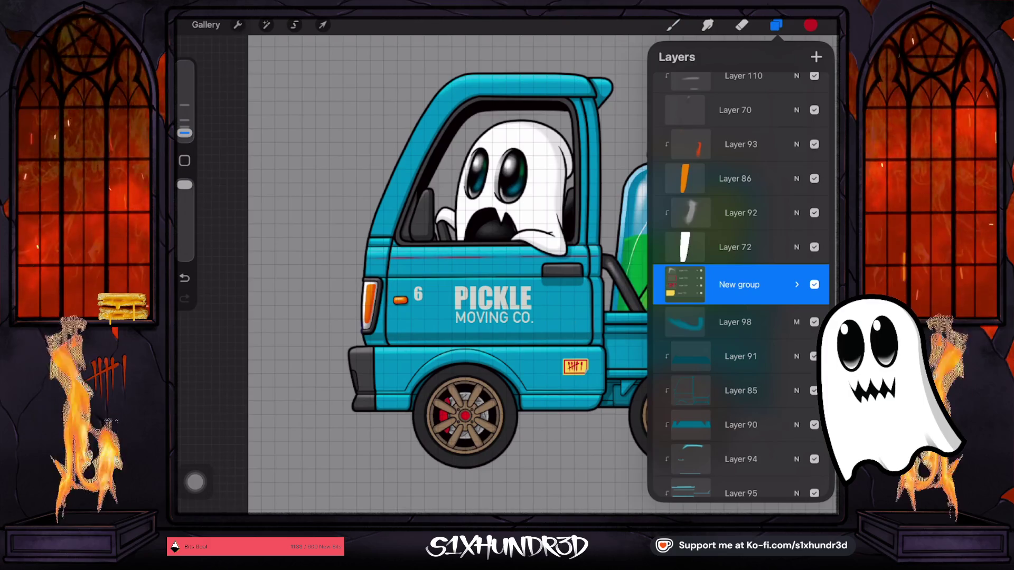
{"action": "left_click", "coordinate": [796, 285]}
{"action": "scroll", "coordinate": [739, 317], "scroll_direction": "down", "scroll_amount": 1}
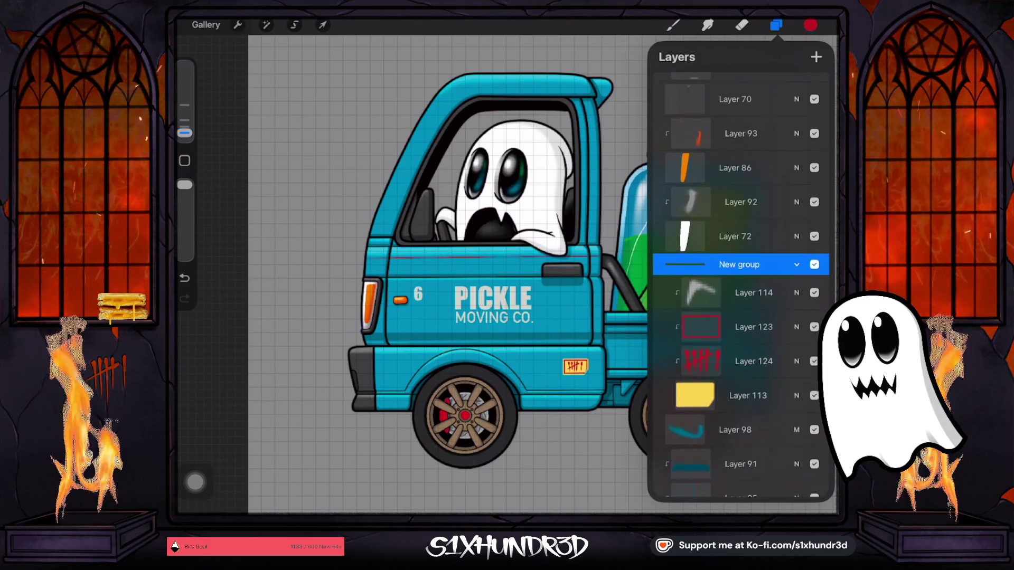
{"action": "left_click", "coordinate": [754, 319]}
{"action": "left_click", "coordinate": [753, 318]}
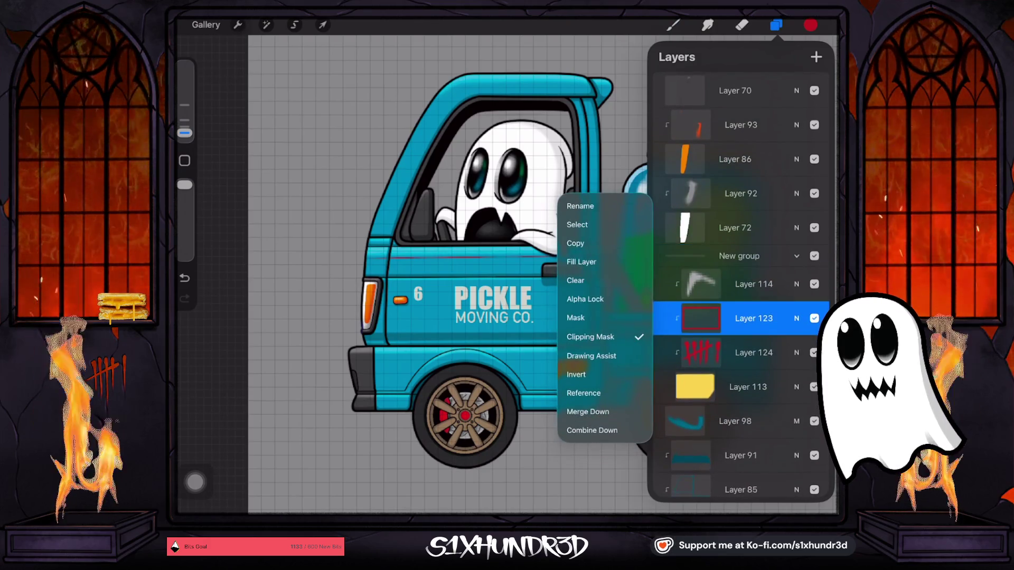
{"action": "left_click", "coordinate": [754, 318]}
{"action": "left_click", "coordinate": [322, 25]}
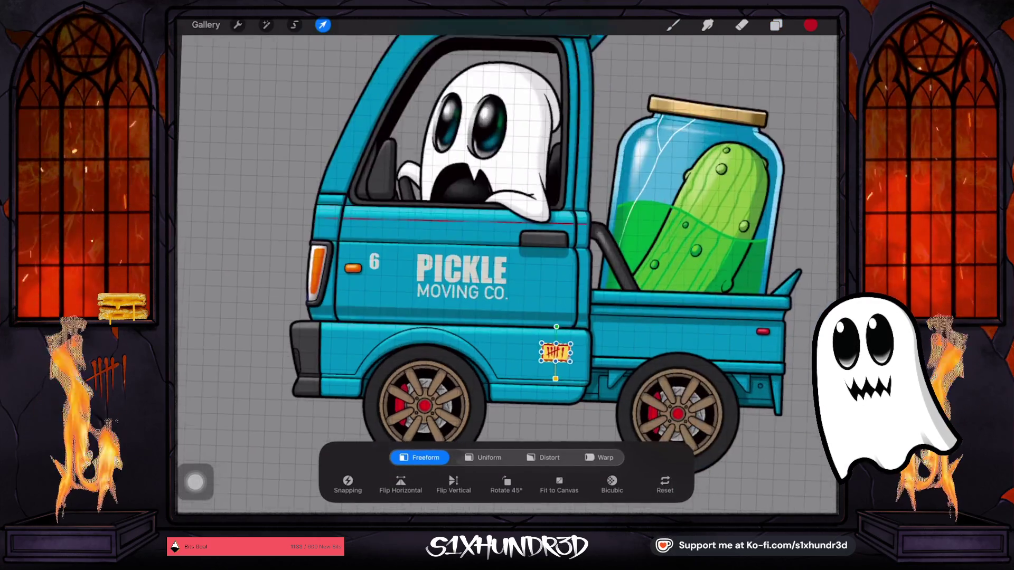
Nudge the tally sticker a few pixels down and right and commit the move.
{"action": "scroll", "coordinate": [575, 367], "scroll_direction": "up", "scroll_amount": 5}
{"action": "left_click_drag", "start_coordinate": [540, 311], "coordinate": [540, 313]}
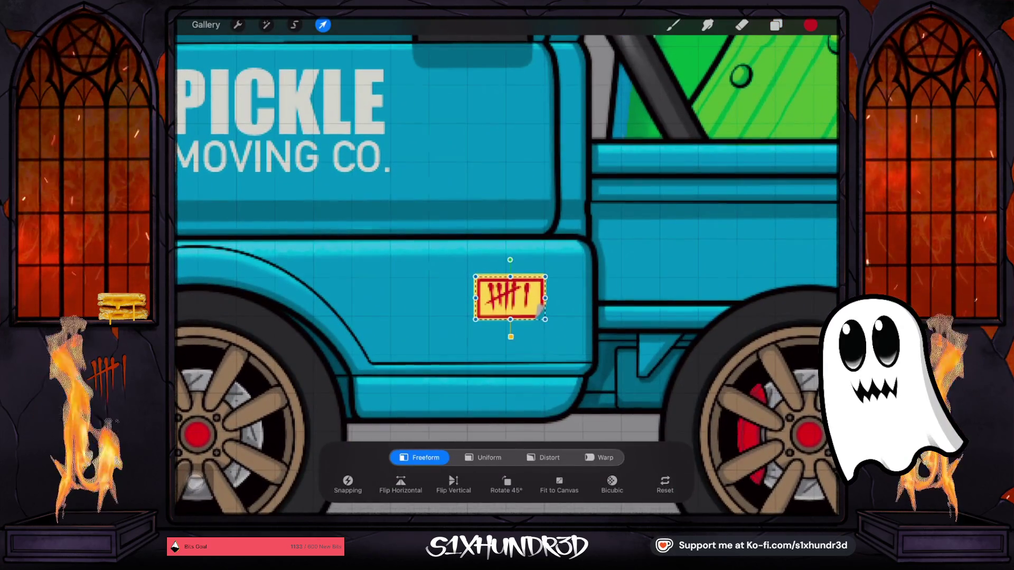
{"action": "key", "text": "b"}
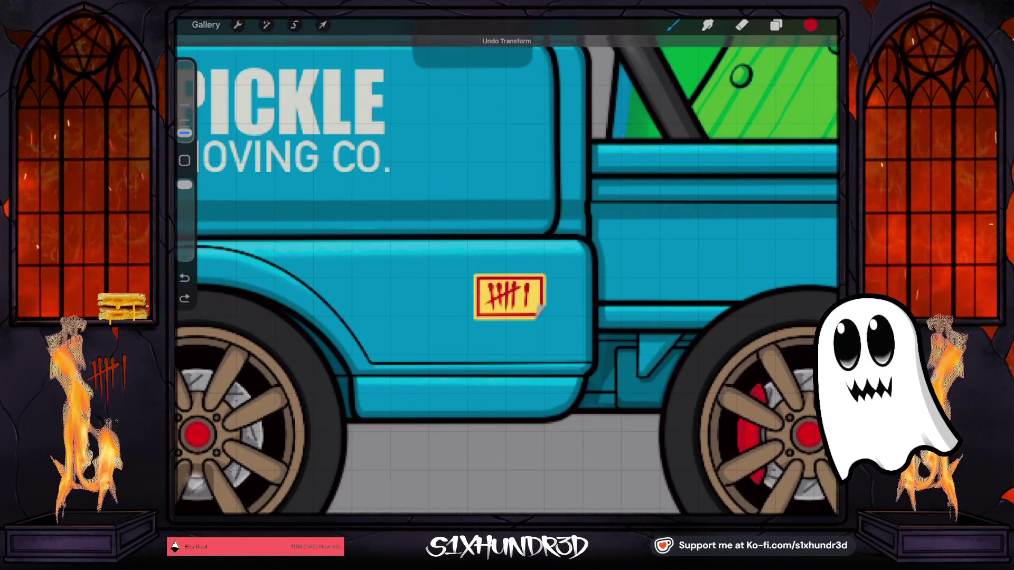
{"action": "left_click", "coordinate": [776, 25]}
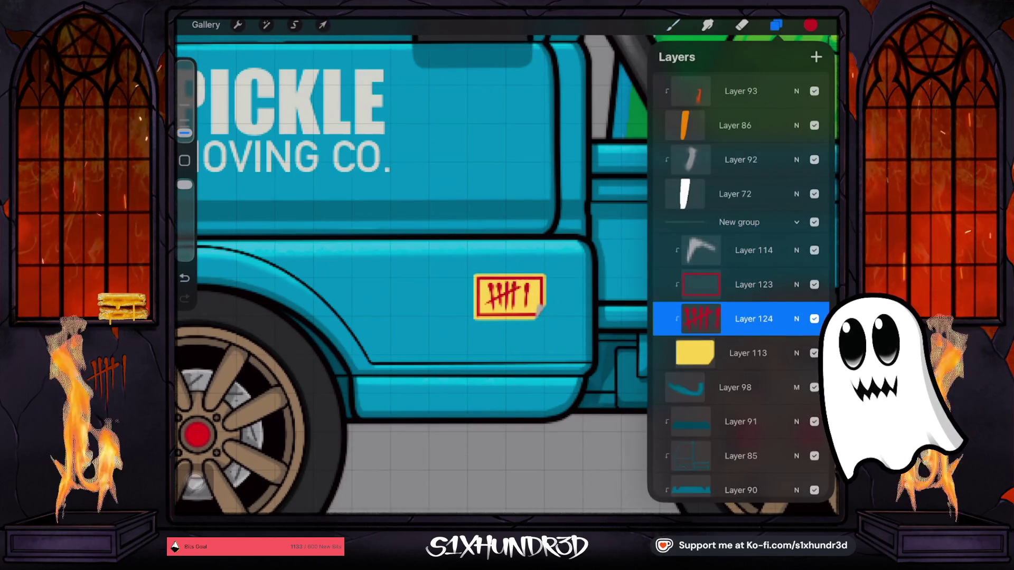
{"action": "key", "text": "v"}
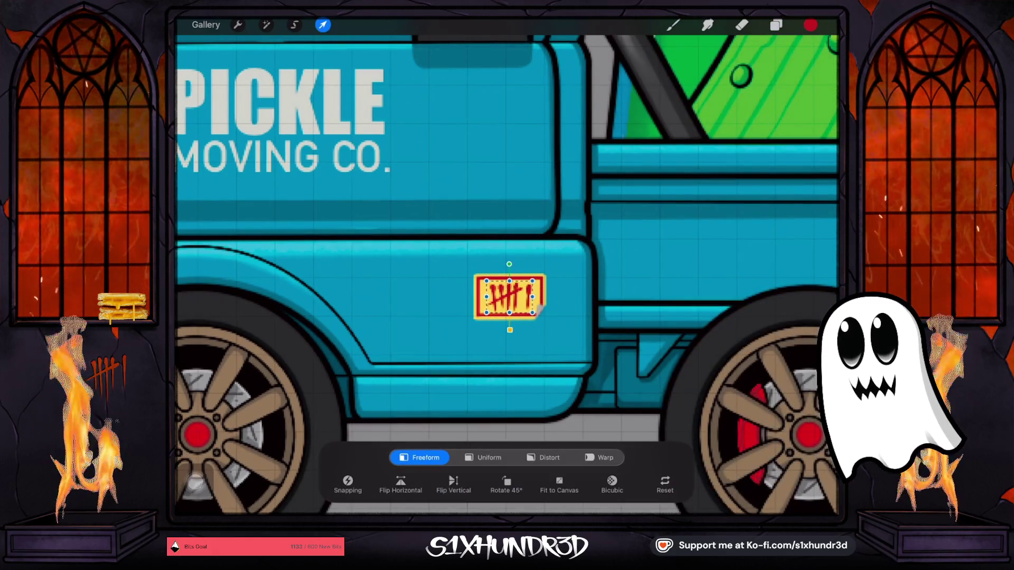
{"action": "key", "text": "b"}
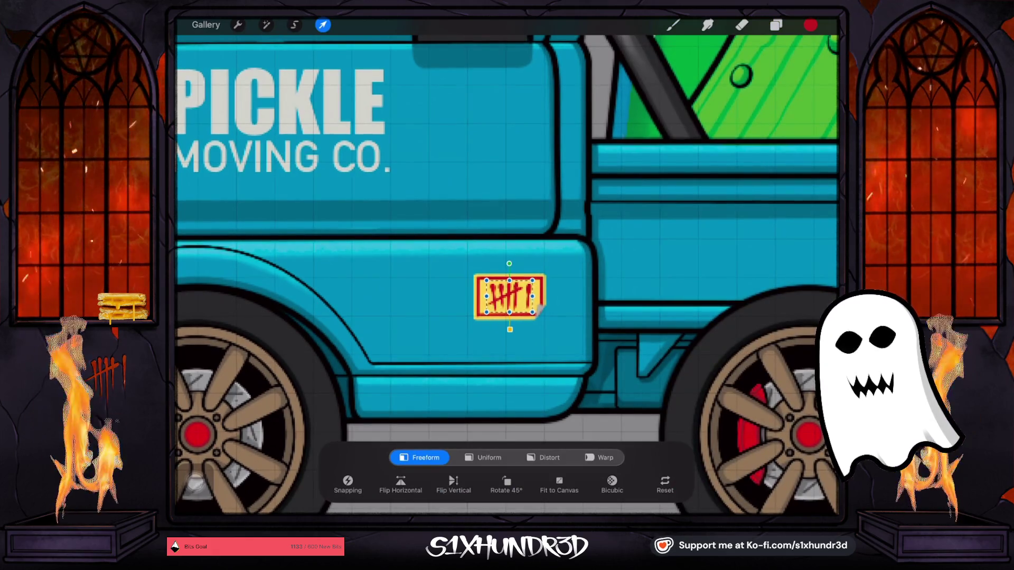
{"action": "key", "text": "l"}
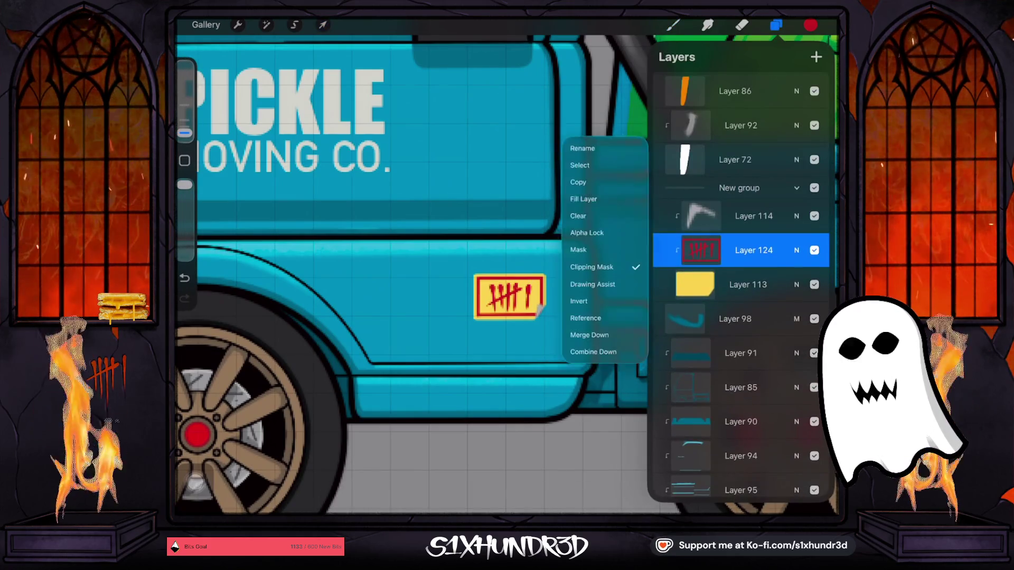
Switch to the Round Render brush with black as the colour.
{"action": "key", "text": "c"}
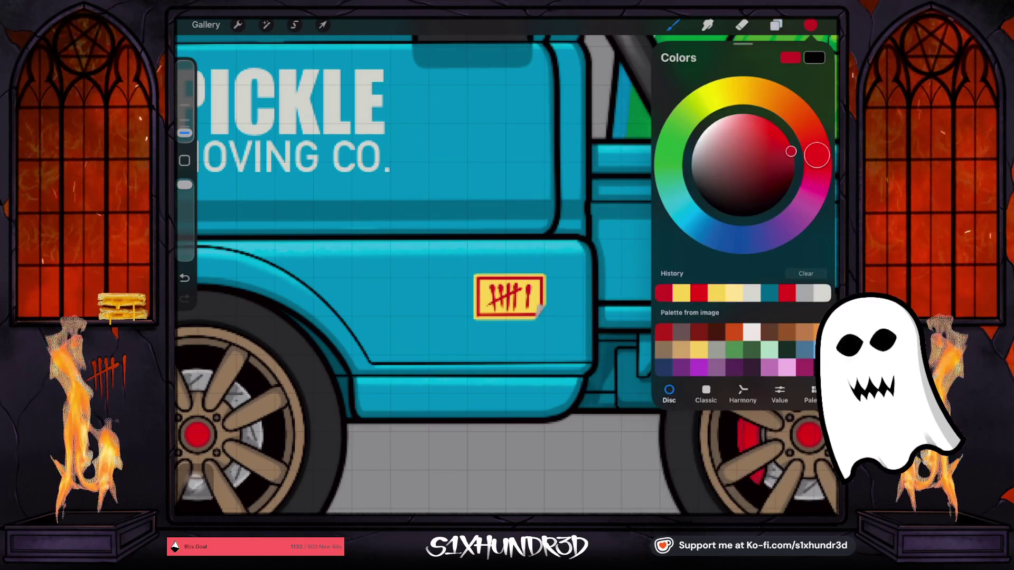
{"action": "key", "text": "b"}
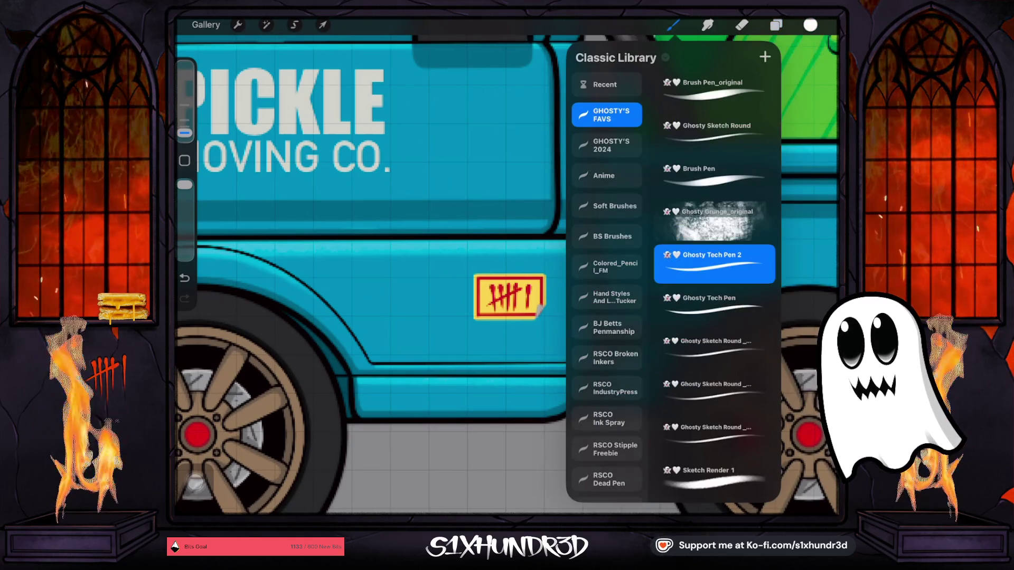
{"action": "scroll", "coordinate": [714, 285], "scroll_direction": "down", "scroll_amount": 7}
{"action": "left_click", "coordinate": [714, 300]}
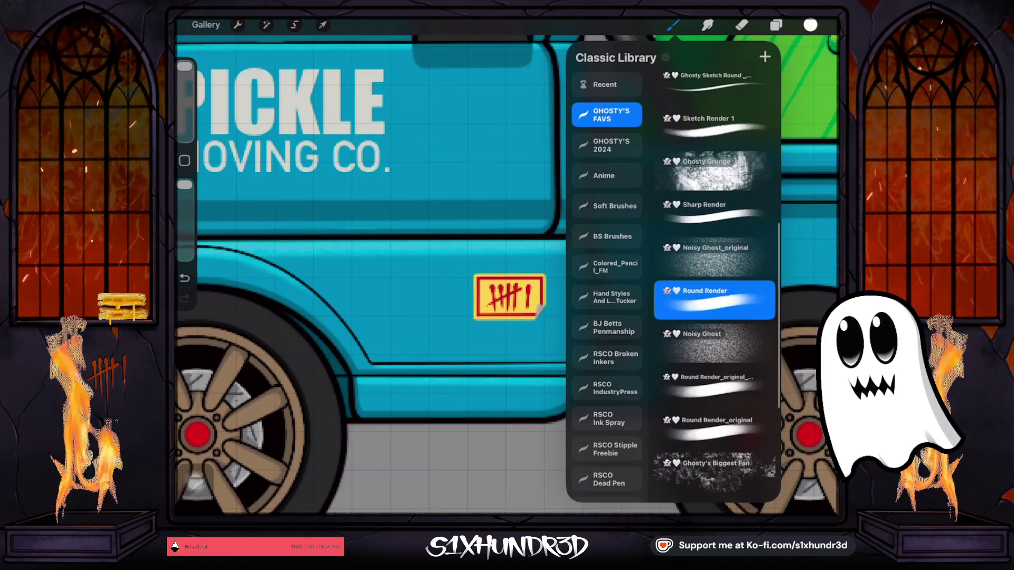
{"action": "key", "text": "b"}
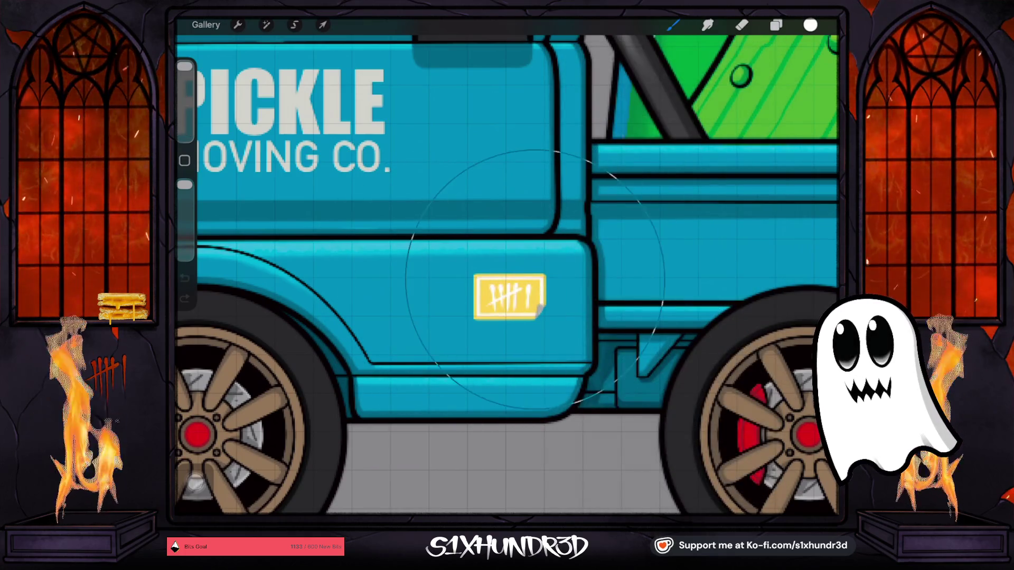
{"action": "key", "text": "c"}
{"action": "left_click", "coordinate": [697, 191]}
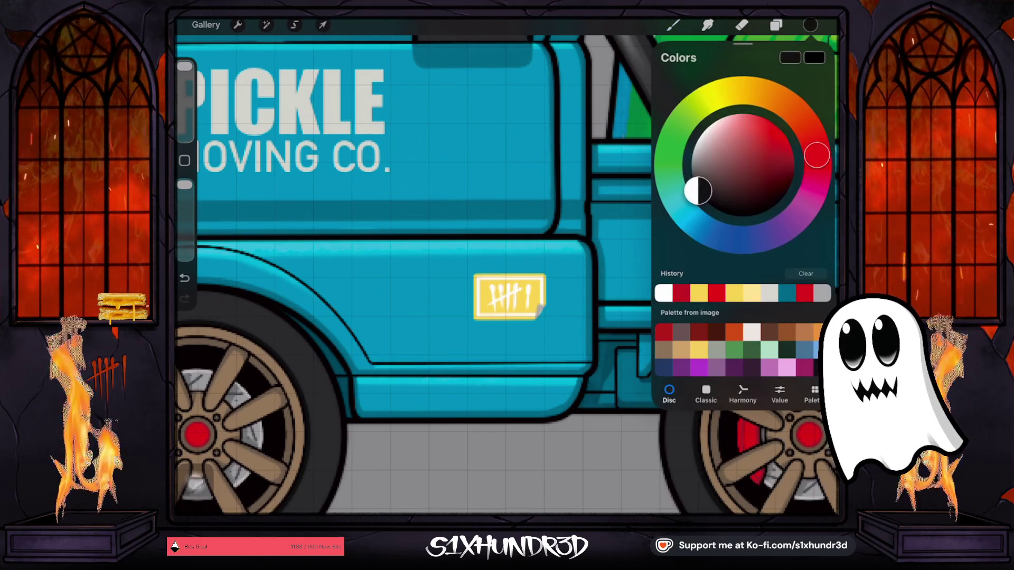
Fill the Layer 113 badge with black after testing and undoing a dark stroke.
{"action": "left_click", "coordinate": [776, 25]}
{"action": "left_click", "coordinate": [747, 319]}
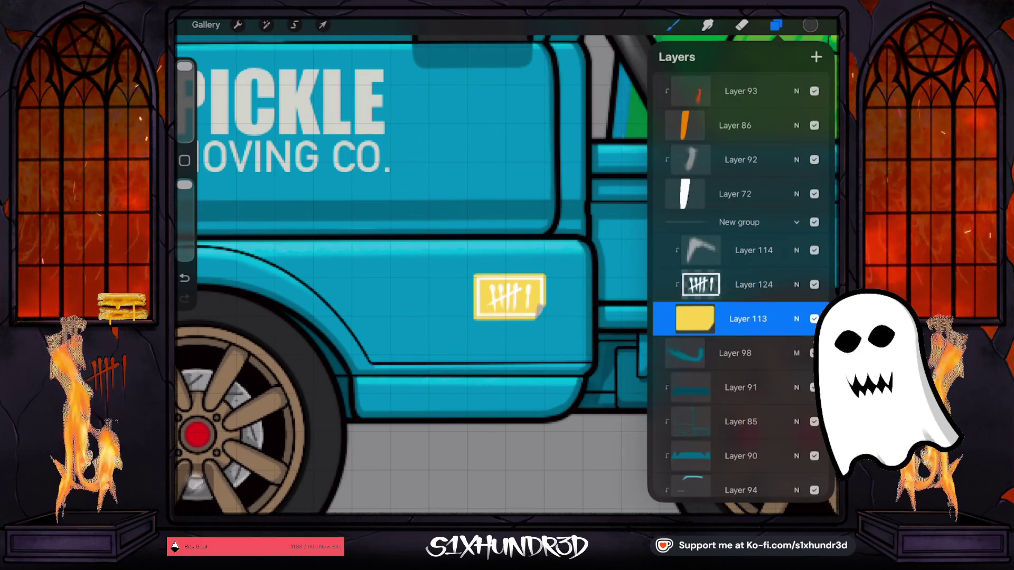
{"action": "left_click", "coordinate": [495, 282]}
{"action": "left_click_drag", "start_coordinate": [495, 283], "coordinate": [525, 313]}
{"action": "key", "text": "ctrl+z"}
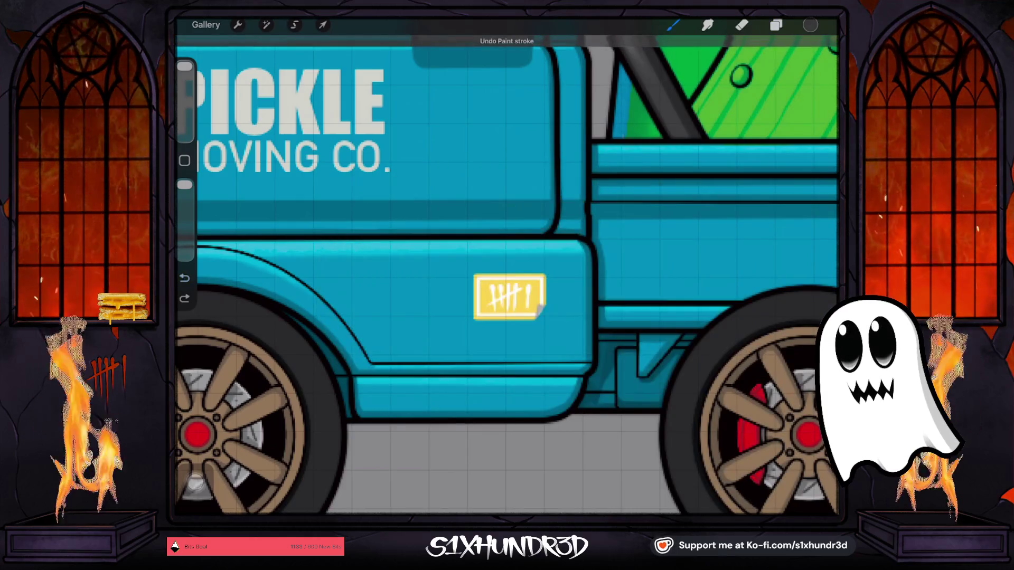
{"action": "left_click", "coordinate": [775, 25]}
{"action": "left_click", "coordinate": [748, 285]}
{"action": "left_click", "coordinate": [586, 245]}
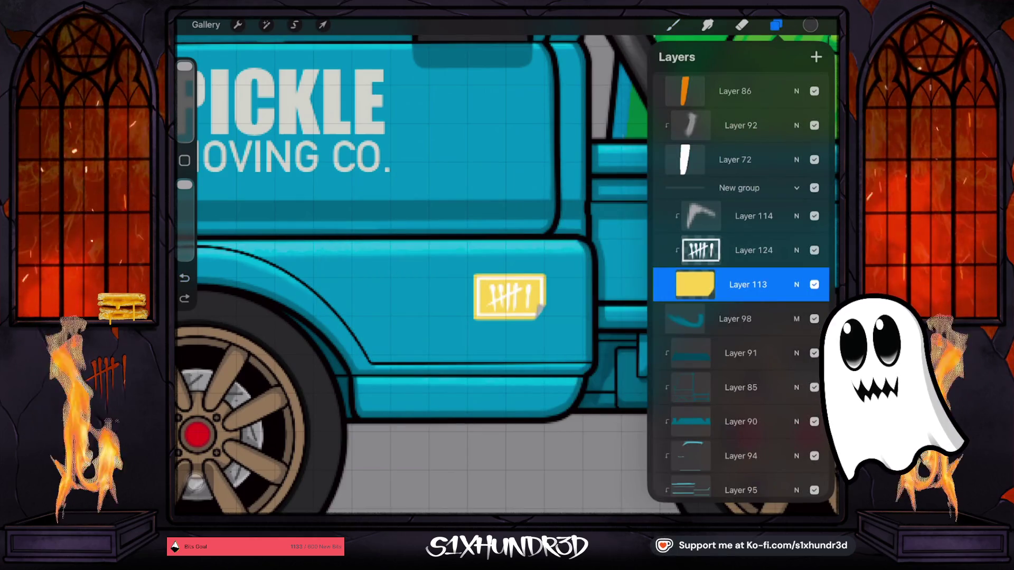
{"action": "left_click", "coordinate": [453, 294]}
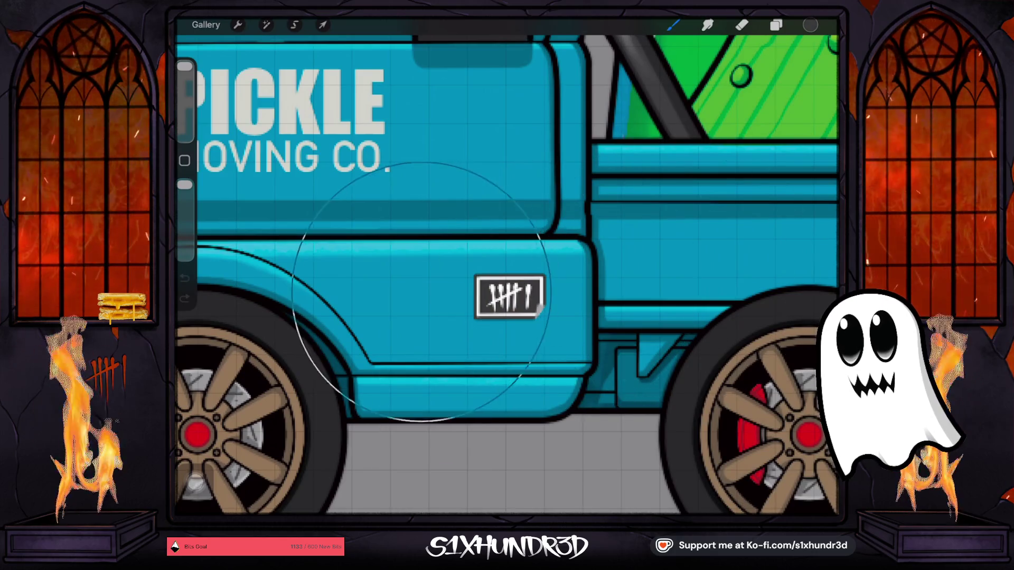
{"action": "scroll", "coordinate": [507, 275], "scroll_direction": "up", "scroll_amount": 2}
{"action": "scroll", "coordinate": [507, 275], "scroll_direction": "down", "scroll_amount": 5}
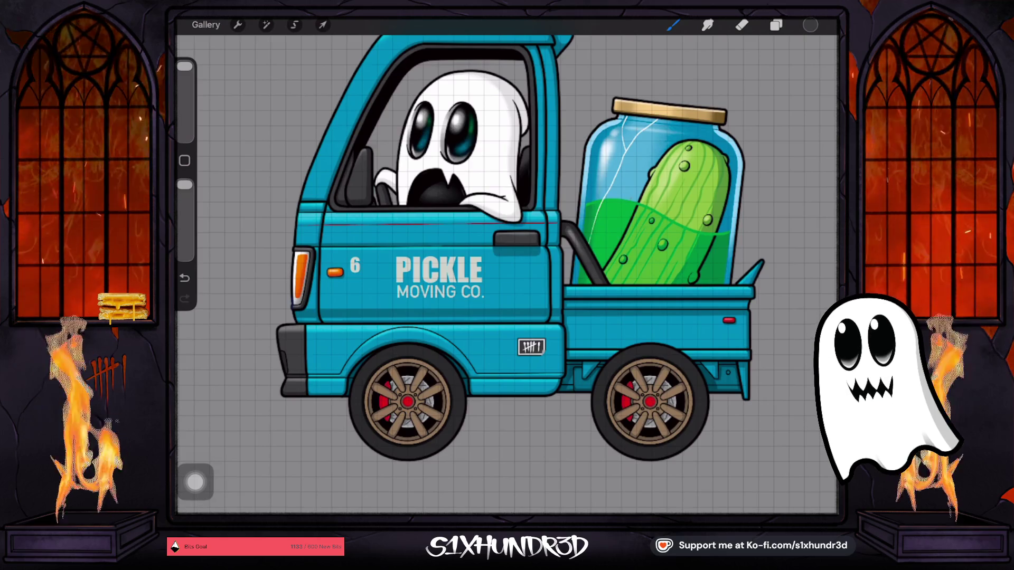
Try a bright red fill on the badge, undo it, and sample the tyre's dark colour.
{"action": "left_click", "coordinate": [810, 25]}
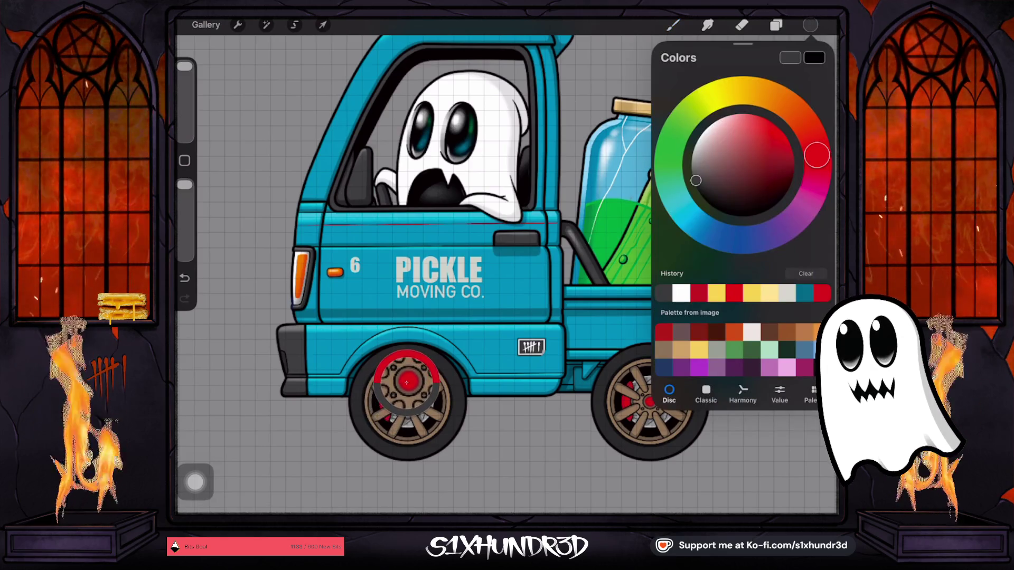
{"action": "left_click", "coordinate": [787, 148]}
{"action": "left_click", "coordinate": [570, 344]}
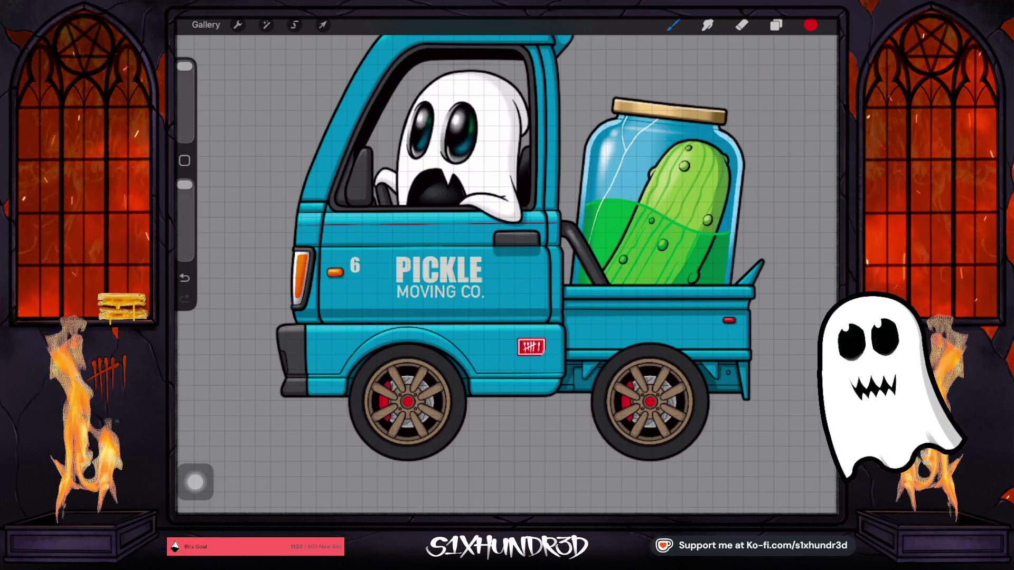
{"action": "key", "text": "ctrl+z"}
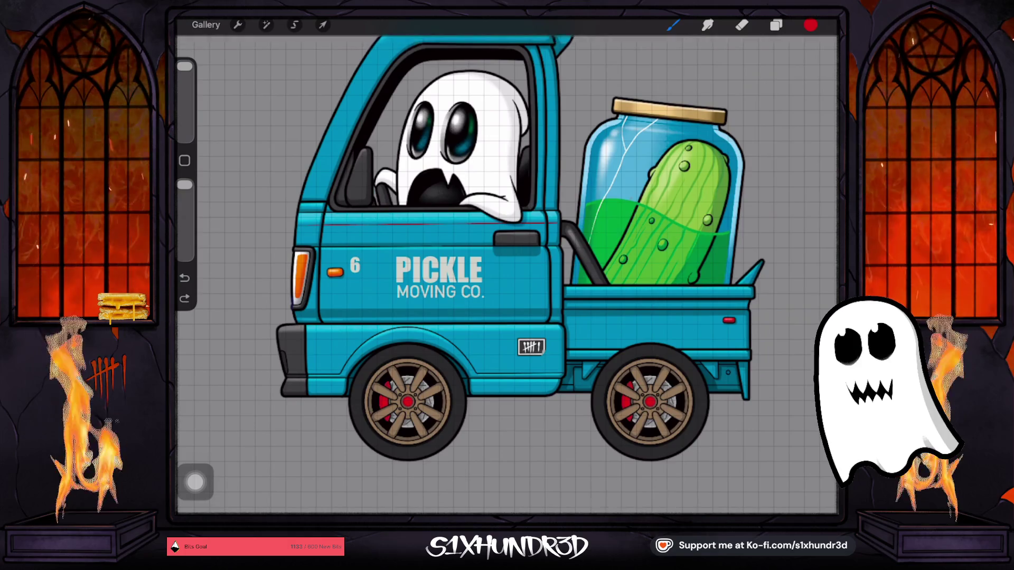
{"action": "left_click", "coordinate": [410, 436]}
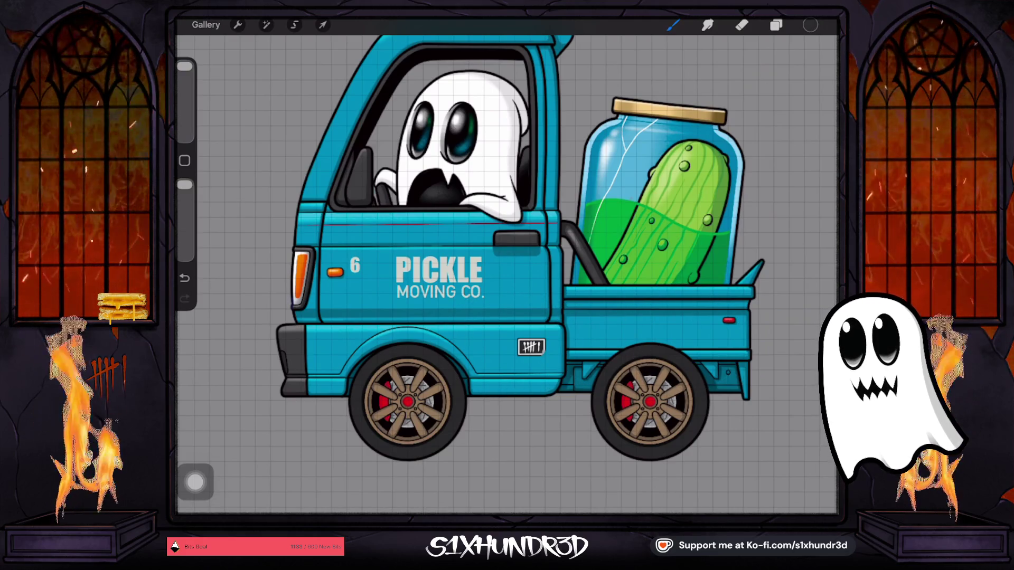
{"action": "left_click", "coordinate": [776, 25]}
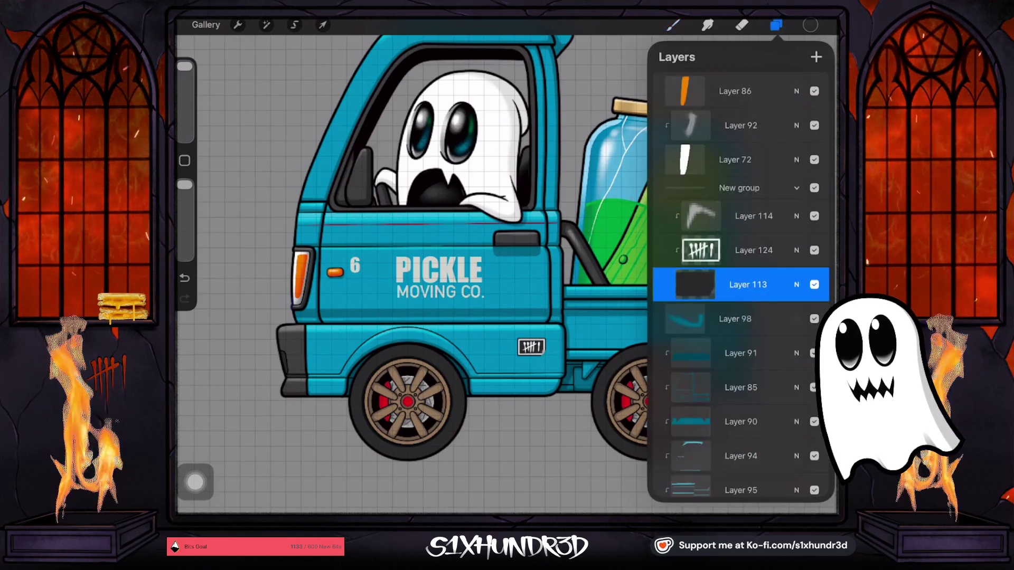
Duplicate the 6 text layer, then delete the copy.
{"action": "scroll", "coordinate": [739, 285], "scroll_direction": "down", "scroll_amount": 10}
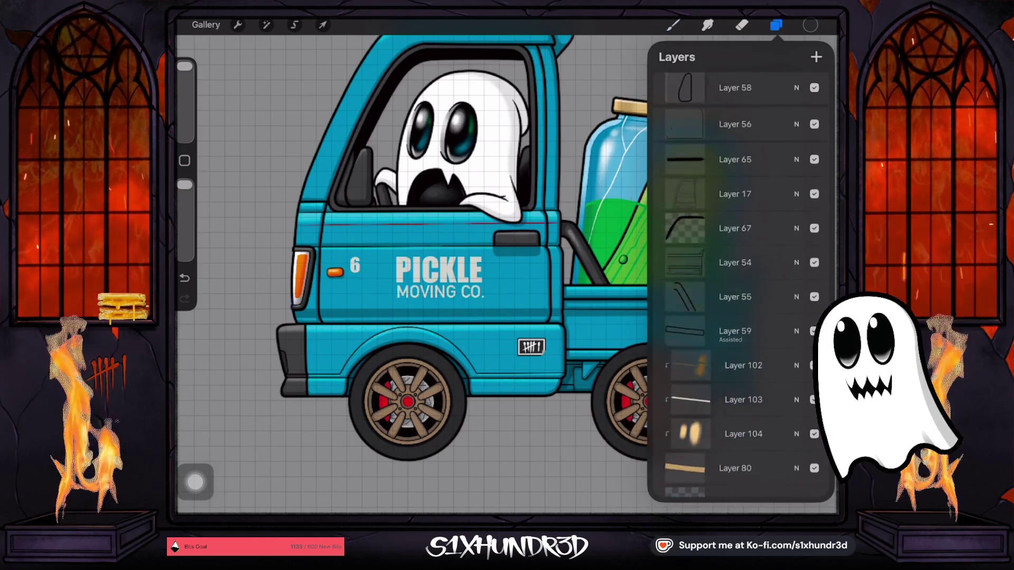
{"action": "scroll", "coordinate": [739, 285], "scroll_direction": "up", "scroll_amount": 10}
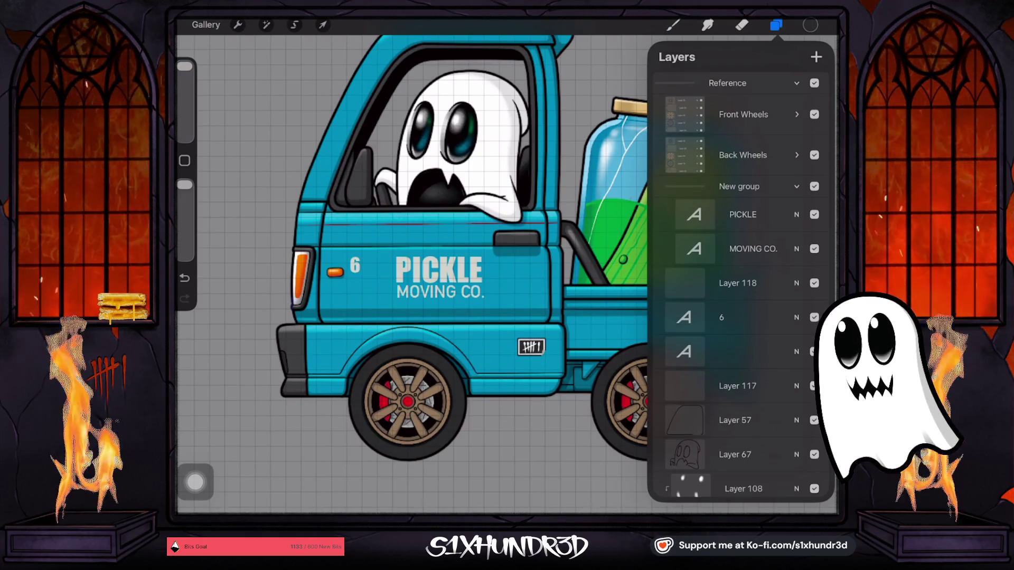
{"action": "left_click", "coordinate": [743, 215]}
{"action": "left_click", "coordinate": [739, 317]}
{"action": "left_click_drag", "start_coordinate": [750, 318], "coordinate": [718, 318]}
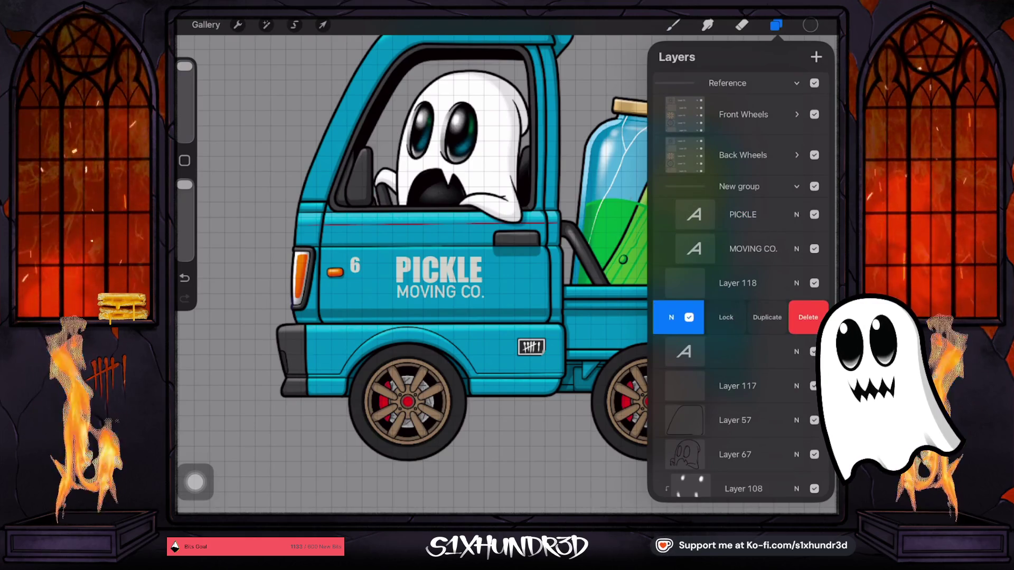
{"action": "left_click", "coordinate": [770, 318]}
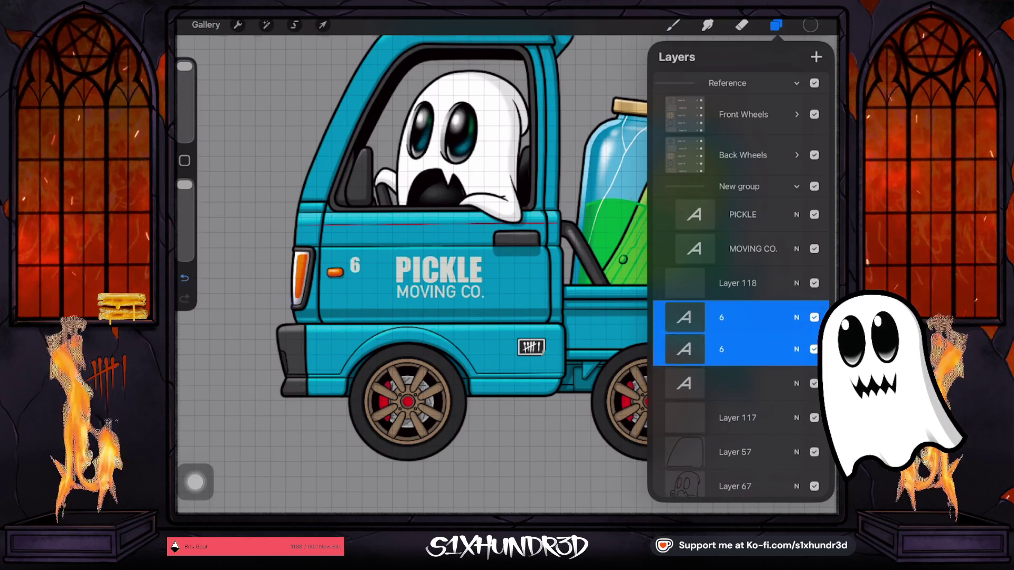
{"action": "left_click", "coordinate": [738, 283]}
Duplicate the MOVING CO. layer and move the copy to the top of the door.
{"action": "left_click", "coordinate": [753, 249]}
{"action": "left_click_drag", "start_coordinate": [782, 249], "coordinate": [686, 249]}
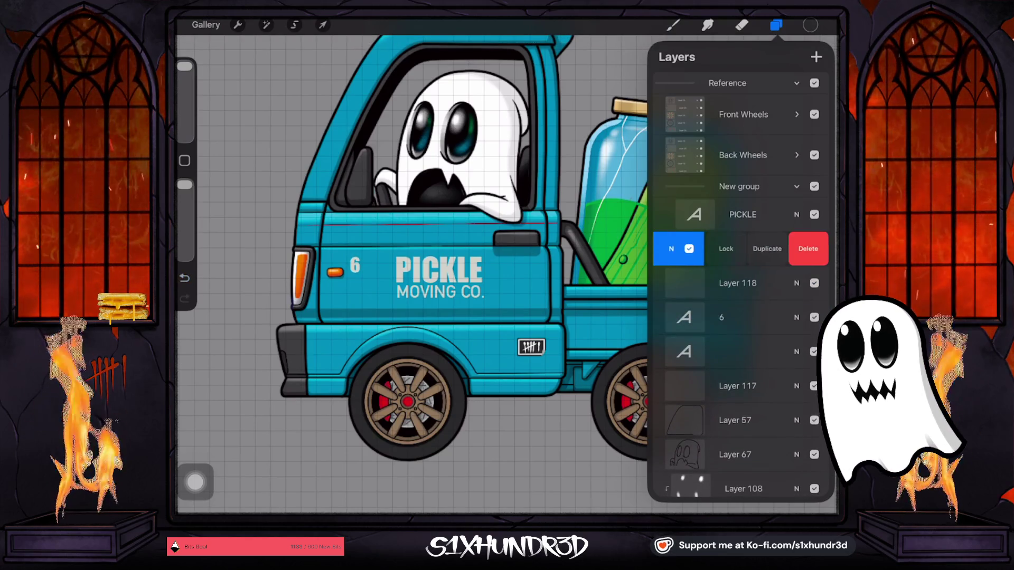
{"action": "left_click", "coordinate": [770, 248]}
{"action": "left_click", "coordinate": [323, 25]}
{"action": "left_click_drag", "start_coordinate": [440, 291], "coordinate": [381, 235]}
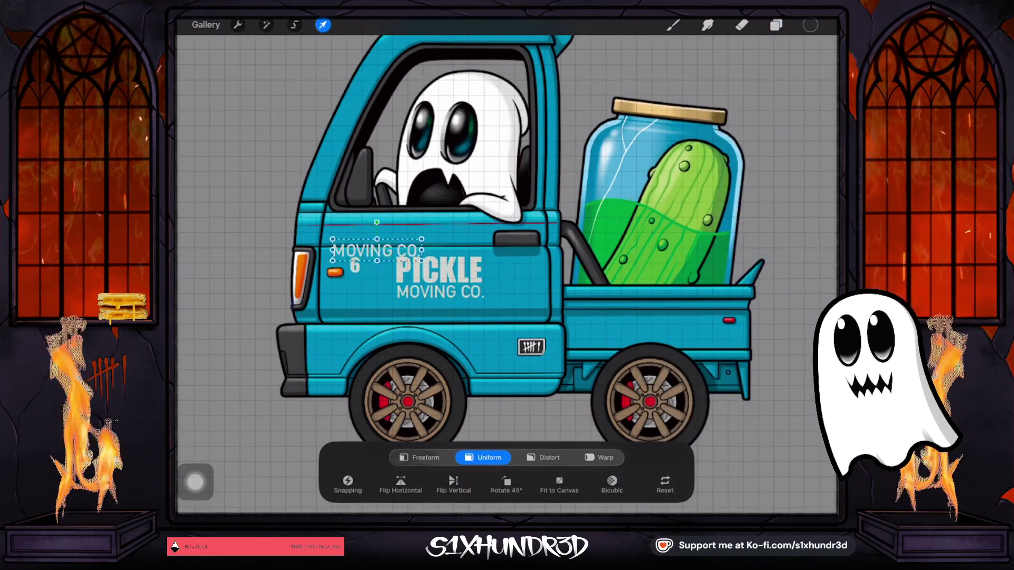
{"action": "left_click", "coordinate": [426, 236]}
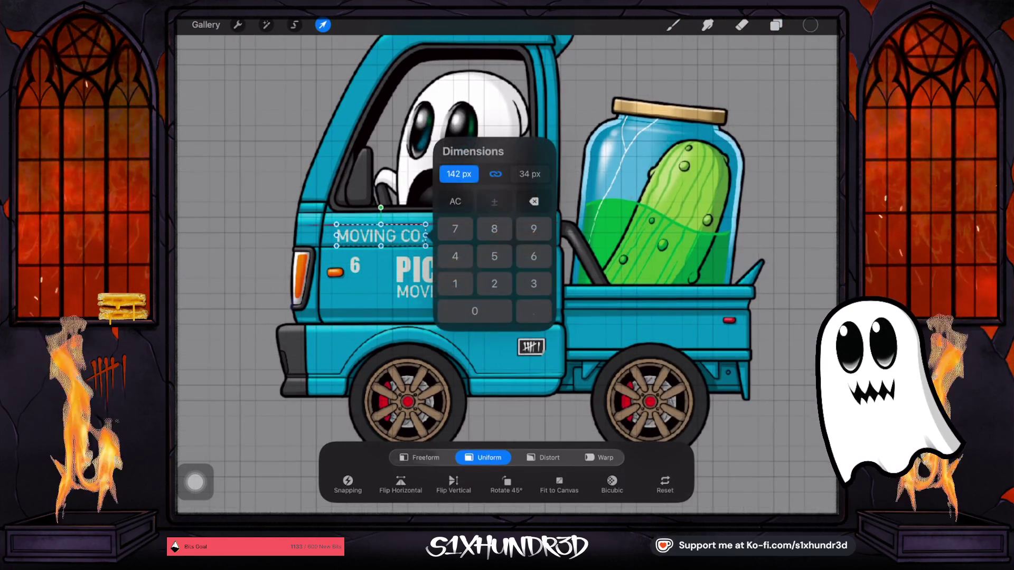
{"action": "left_click", "coordinate": [776, 25]}
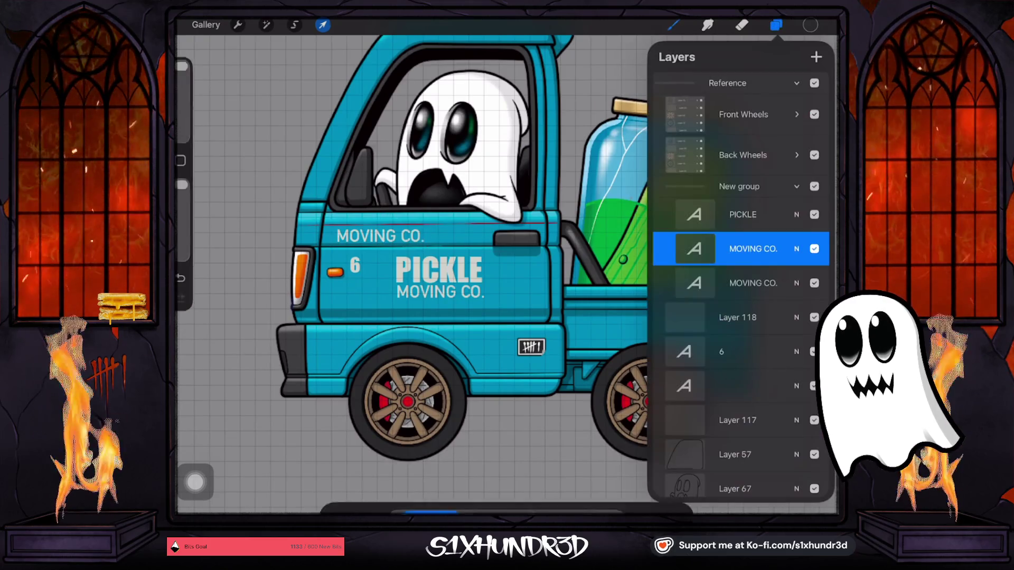
Edit the copied text so it reads 'No.'.
{"action": "left_click", "coordinate": [753, 249]}
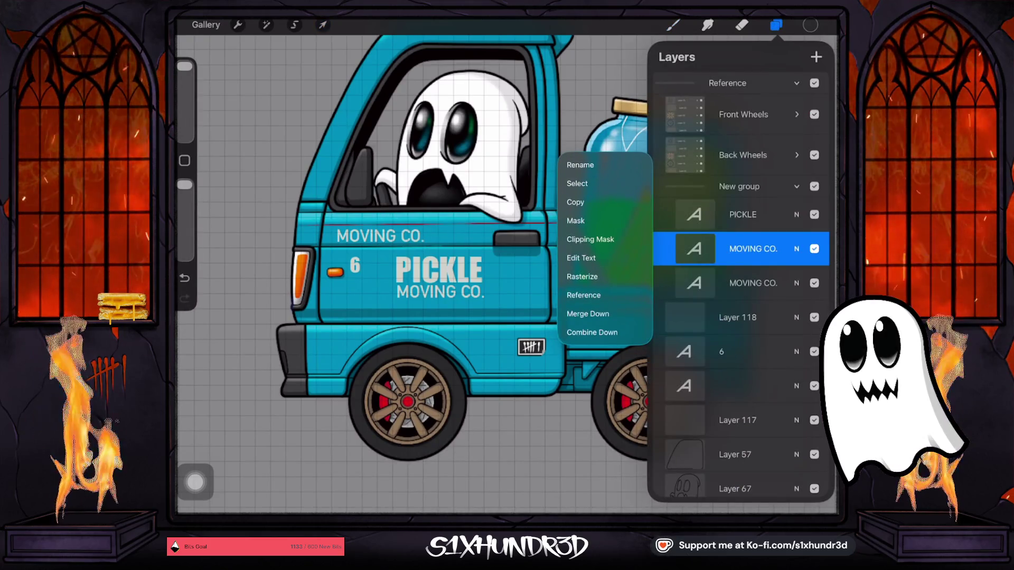
{"action": "left_click", "coordinate": [581, 257]}
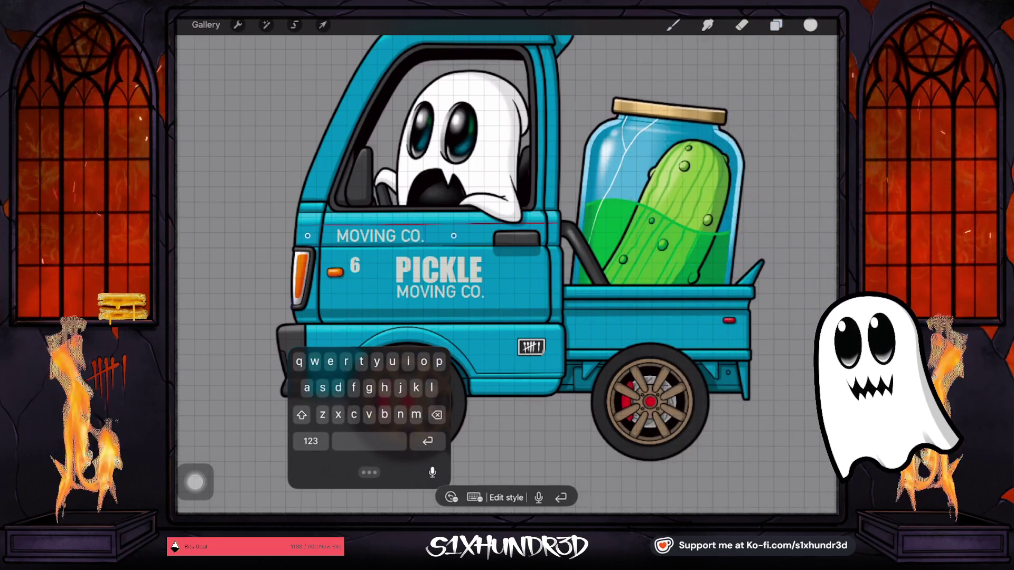
{"action": "key", "text": "BackSpace"}
{"action": "key", "text": "BackSpace"}
{"action": "key", "text": "BackSpace"}
{"action": "key", "text": "BackSpace"}
{"action": "key", "text": "BackSpace"}
{"action": "key", "text": "BackSpace"}
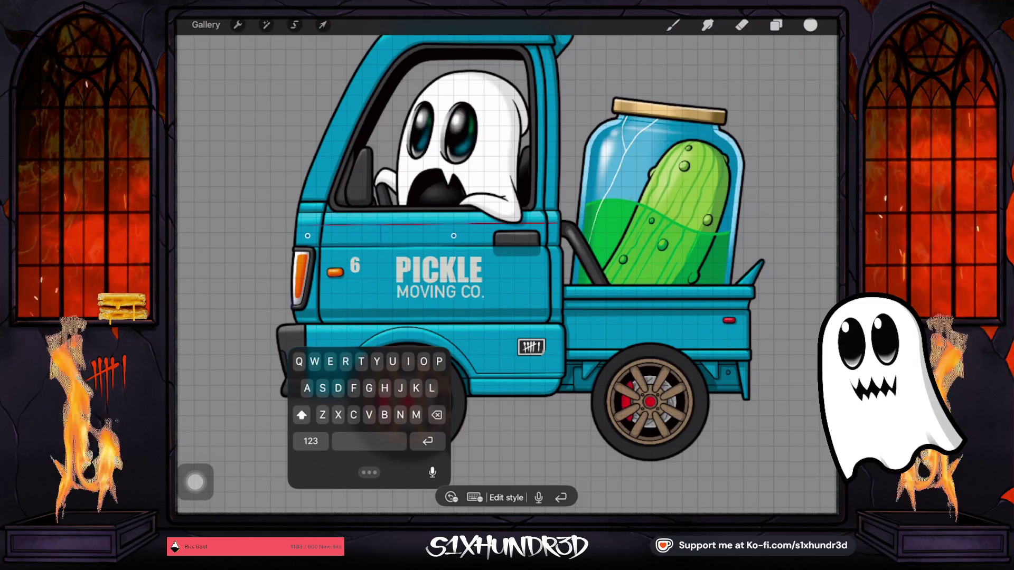
{"action": "type", "text": "No"}
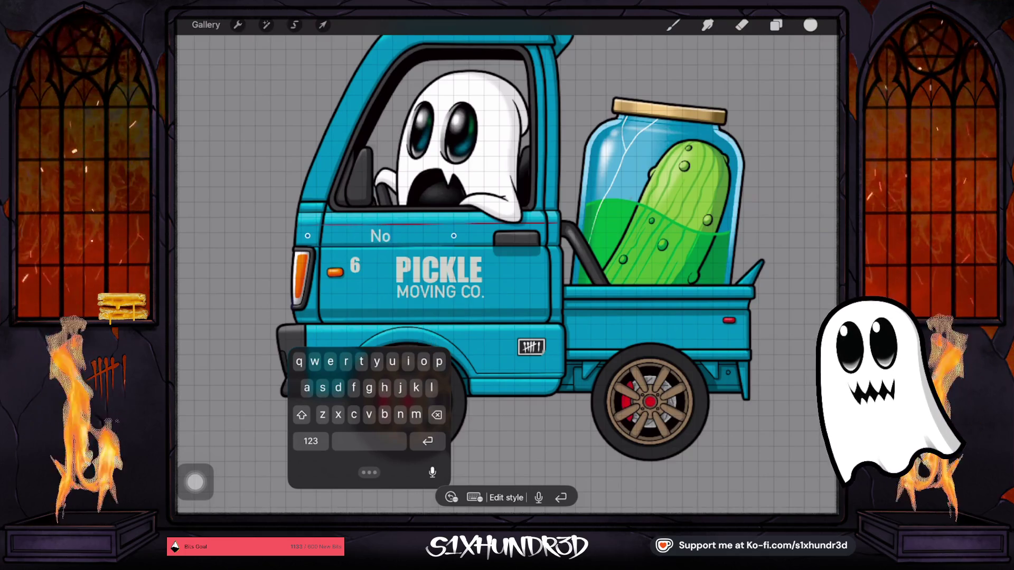
{"action": "left_click", "coordinate": [311, 441]}
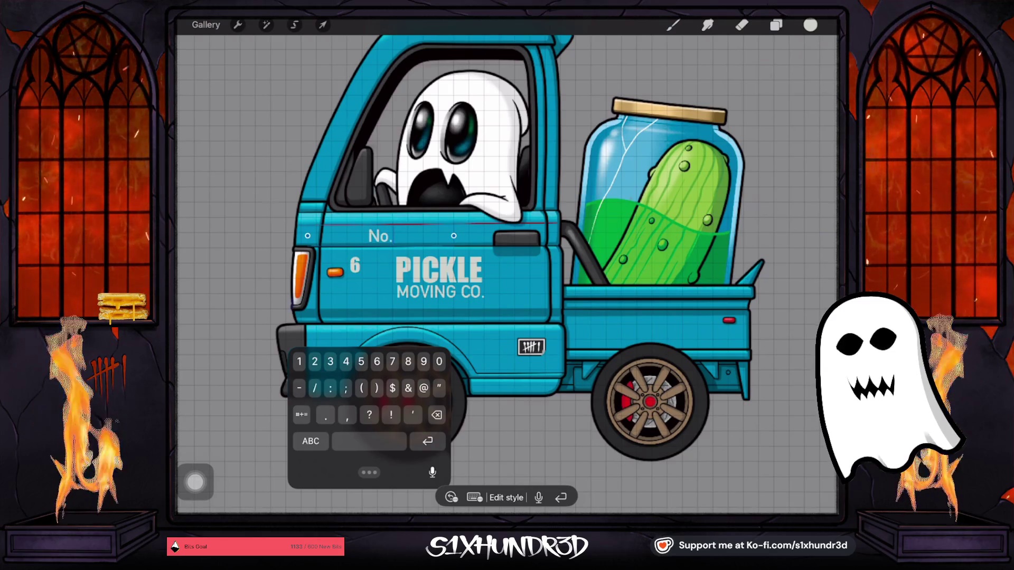
{"action": "left_click", "coordinate": [322, 25]}
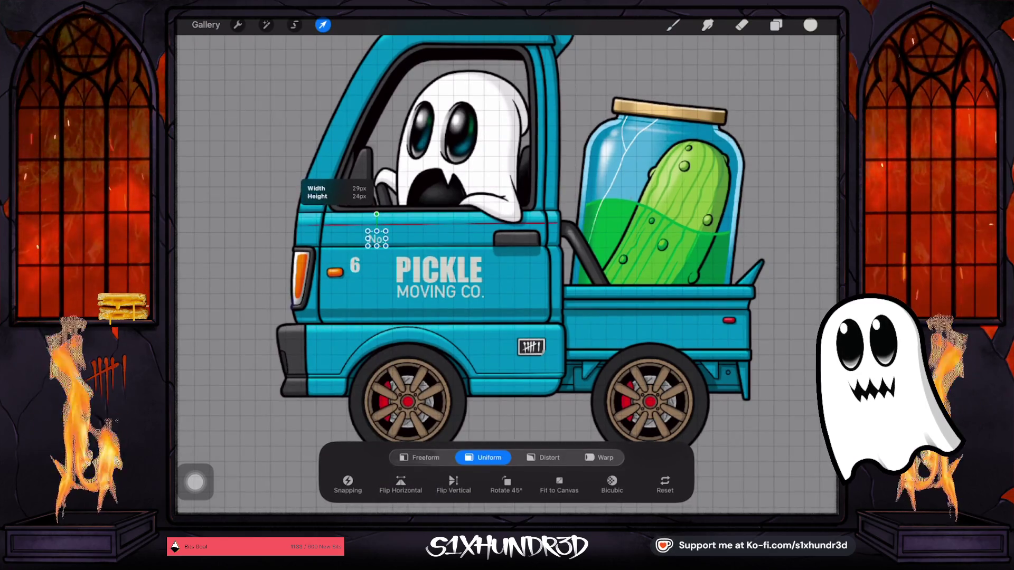
Place and slightly resize the No. label beside the 6.
{"action": "left_click_drag", "start_coordinate": [378, 237], "coordinate": [341, 260]}
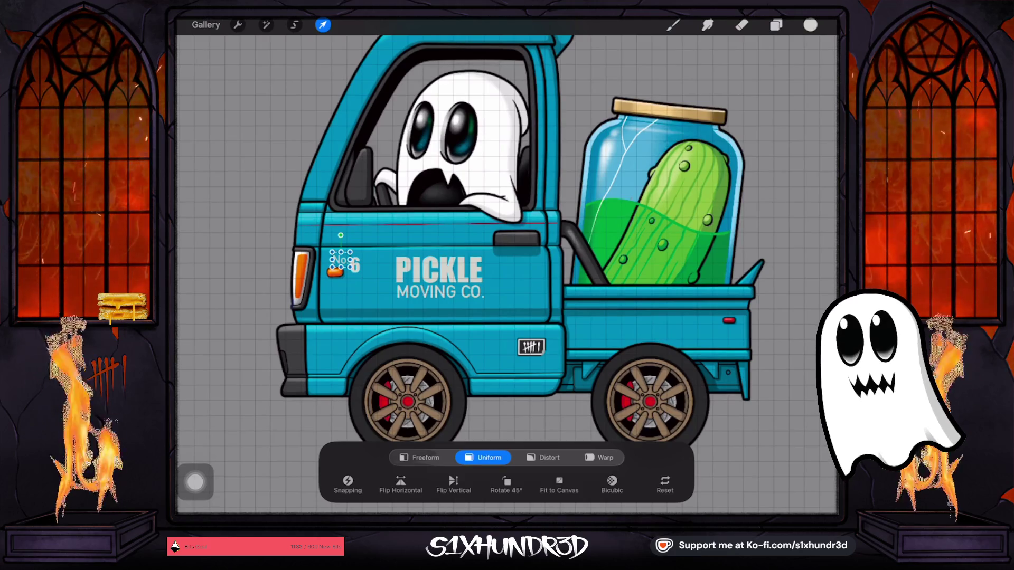
{"action": "left_click", "coordinate": [673, 25]}
{"action": "scroll", "coordinate": [507, 275], "scroll_direction": "up", "scroll_amount": 5}
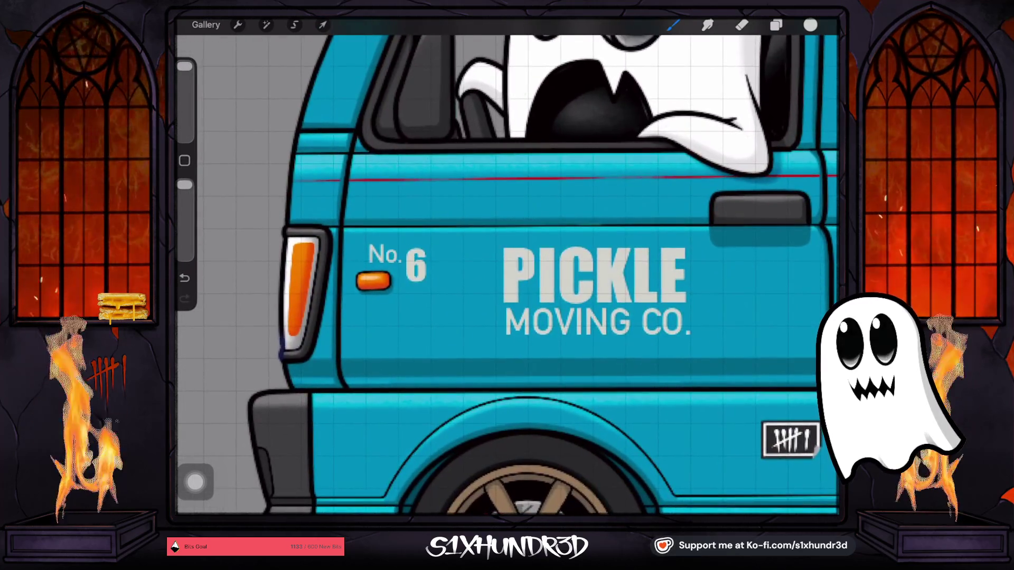
{"action": "left_click", "coordinate": [322, 25]}
{"action": "left_click_drag", "start_coordinate": [401, 271], "coordinate": [397, 270]}
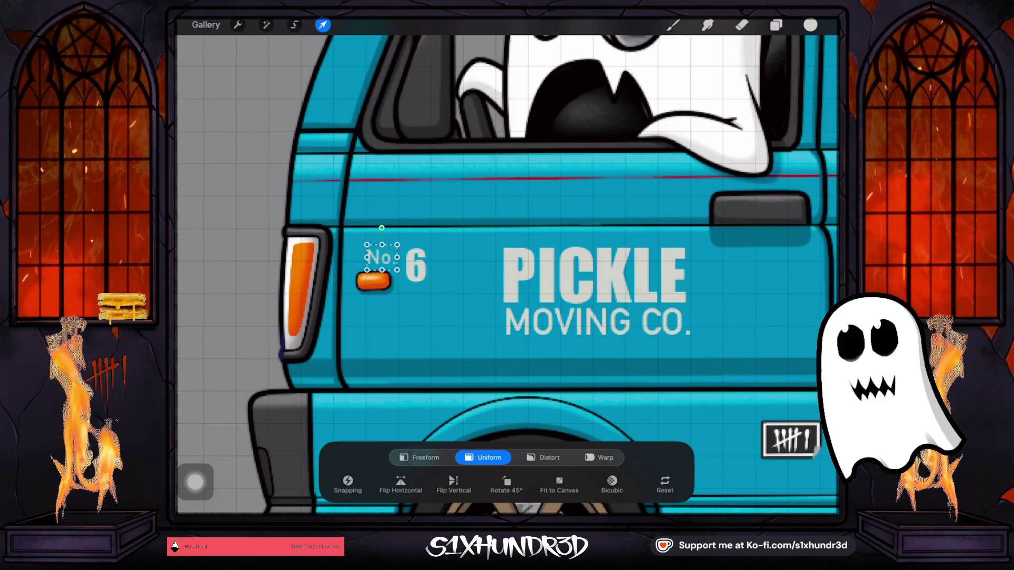
{"action": "left_click", "coordinate": [323, 24]}
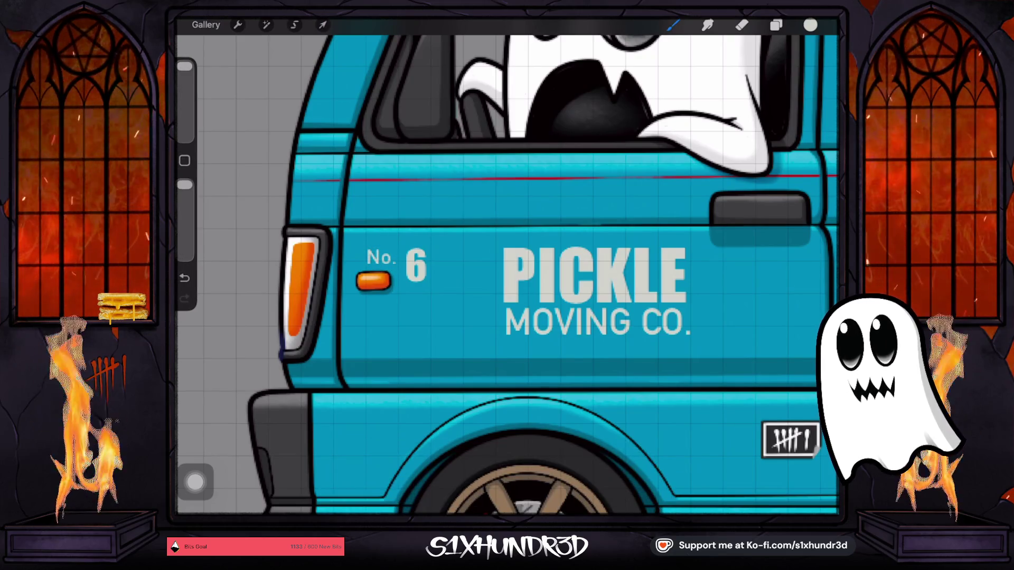
Retype the label as 'NO.' and shift it slightly right toward the 6.
{"action": "double_click", "coordinate": [381, 258]}
{"action": "left_click", "coordinate": [776, 25]}
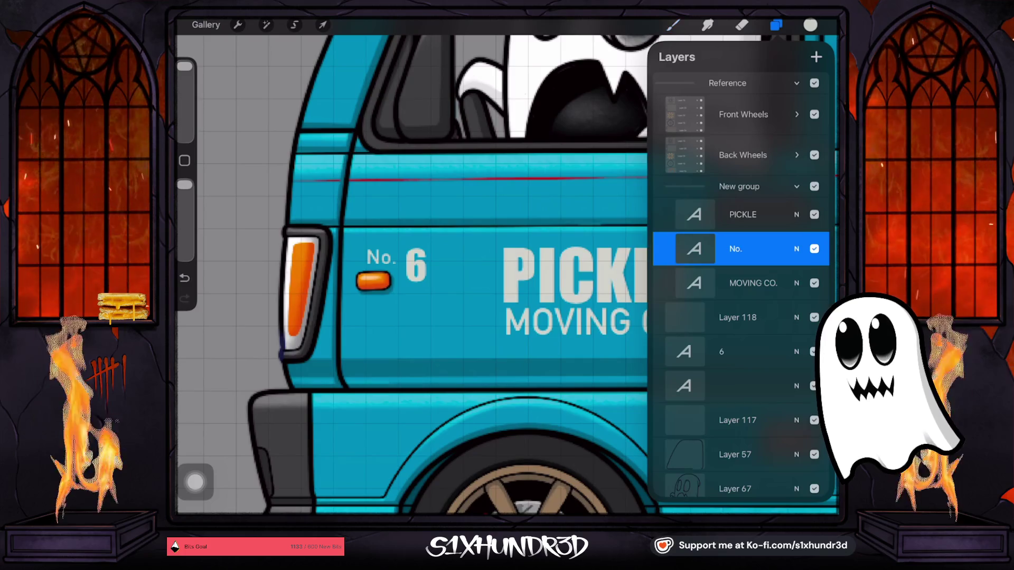
{"action": "left_click", "coordinate": [736, 248]}
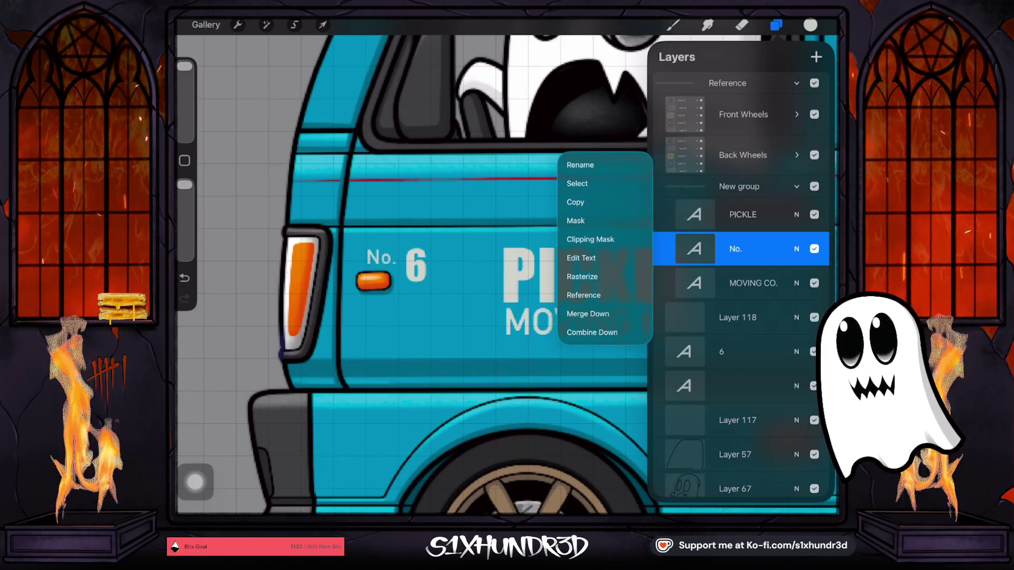
{"action": "left_click", "coordinate": [581, 257]}
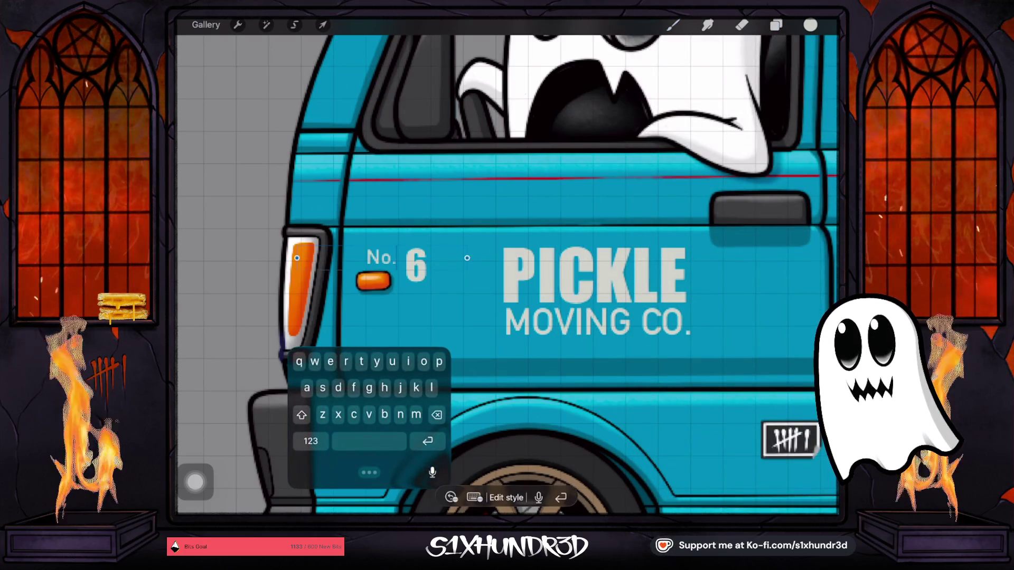
{"action": "type", "text": "O"}
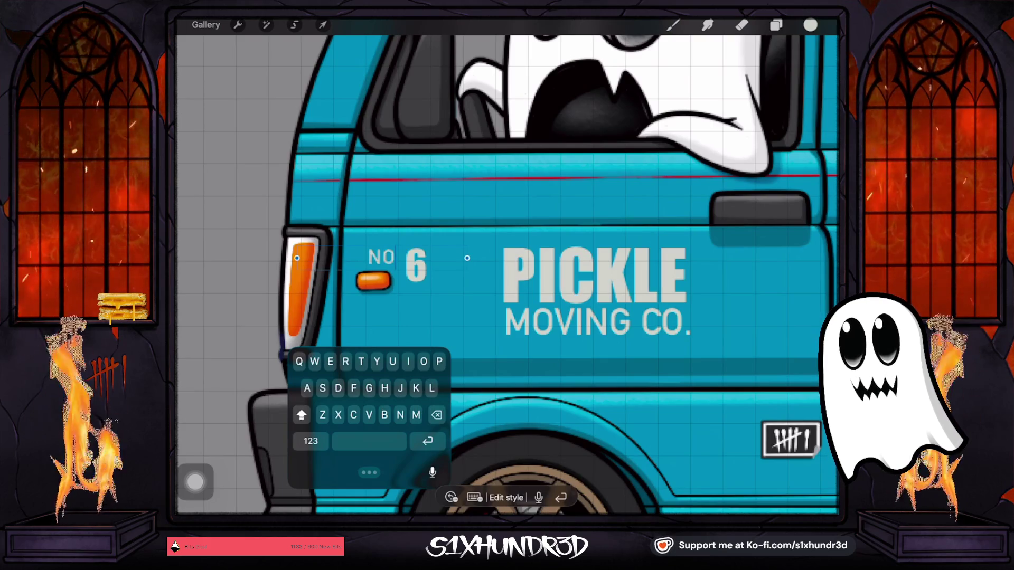
{"action": "left_click", "coordinate": [310, 441]}
{"action": "type", "text": "."}
{"action": "left_click", "coordinate": [323, 25]}
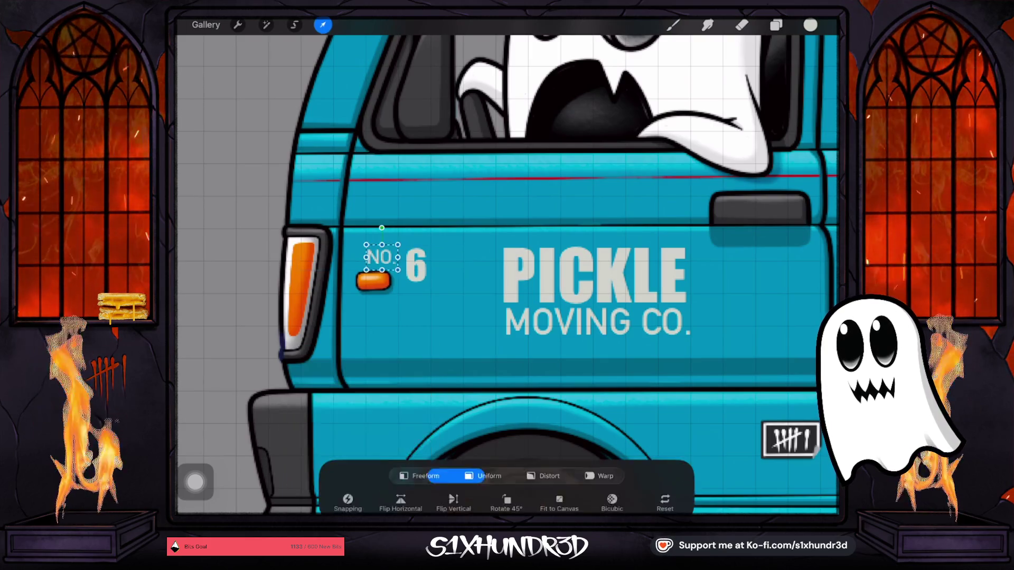
{"action": "left_click_drag", "start_coordinate": [382, 257], "coordinate": [386, 257]}
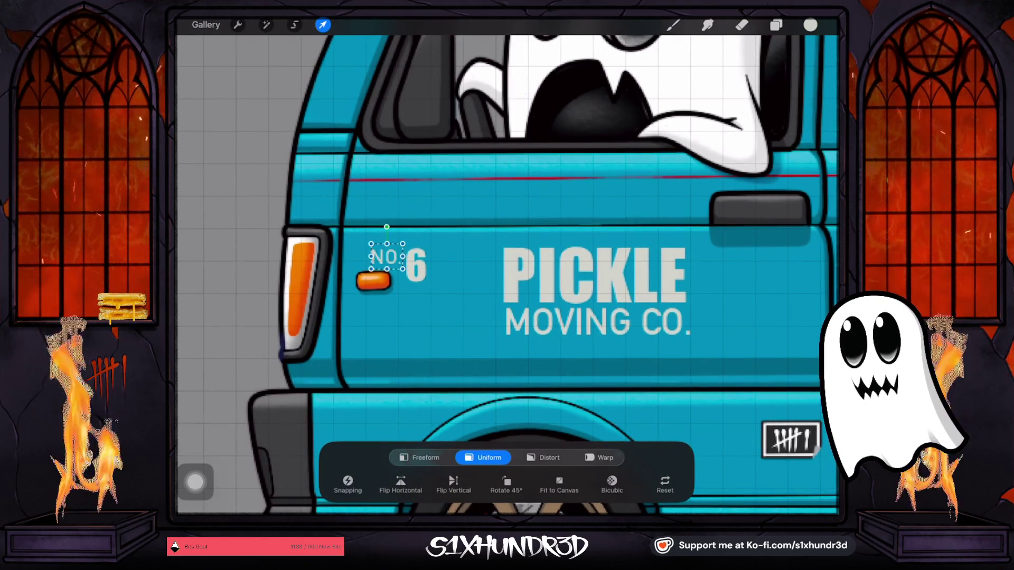
{"action": "left_click", "coordinate": [673, 25]}
{"action": "scroll", "coordinate": [507, 275], "scroll_direction": "down", "scroll_amount": 5}
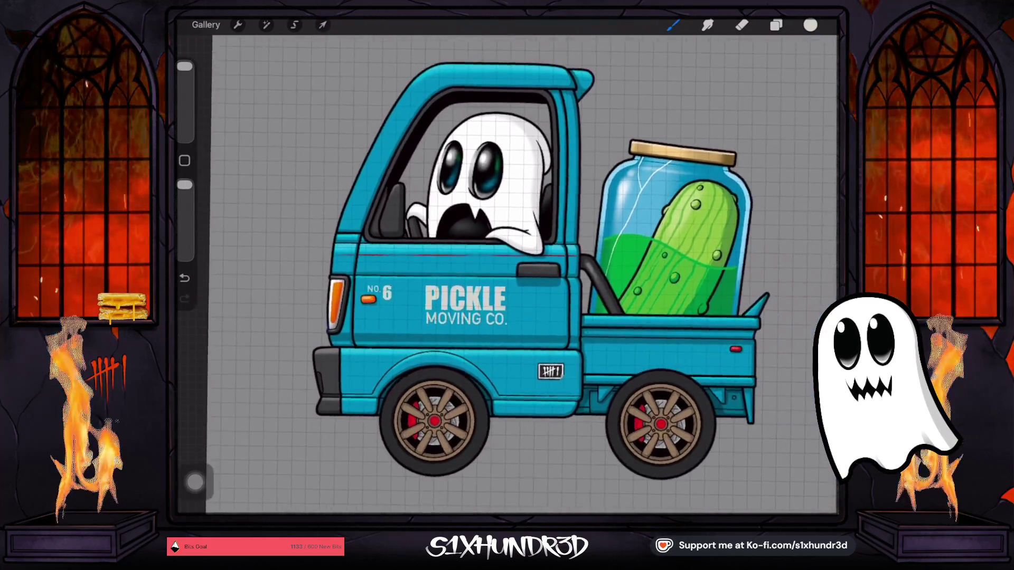
Delete the NO. layer and merge PICKLE down into the MOVING CO. lettering layer.
{"action": "left_click", "coordinate": [776, 25]}
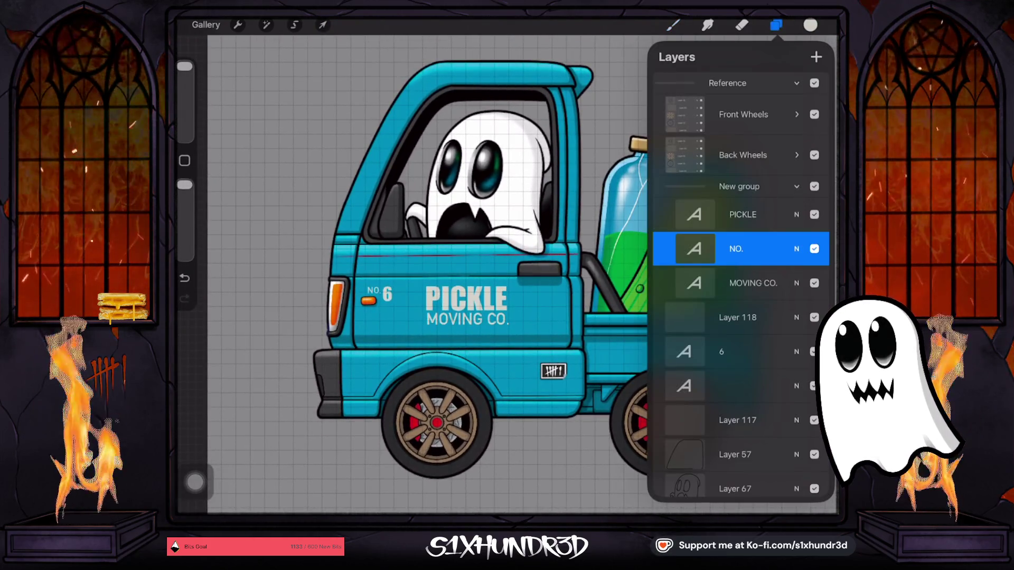
{"action": "left_click_drag", "start_coordinate": [782, 249], "coordinate": [692, 249]}
{"action": "left_click", "coordinate": [811, 248]}
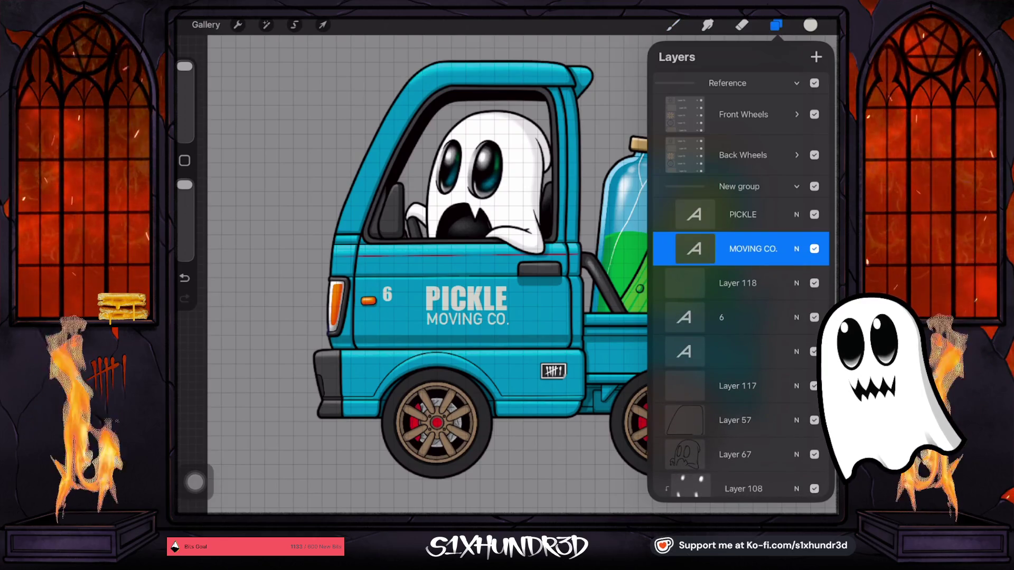
{"action": "left_click", "coordinate": [743, 214]}
{"action": "left_click", "coordinate": [694, 214]}
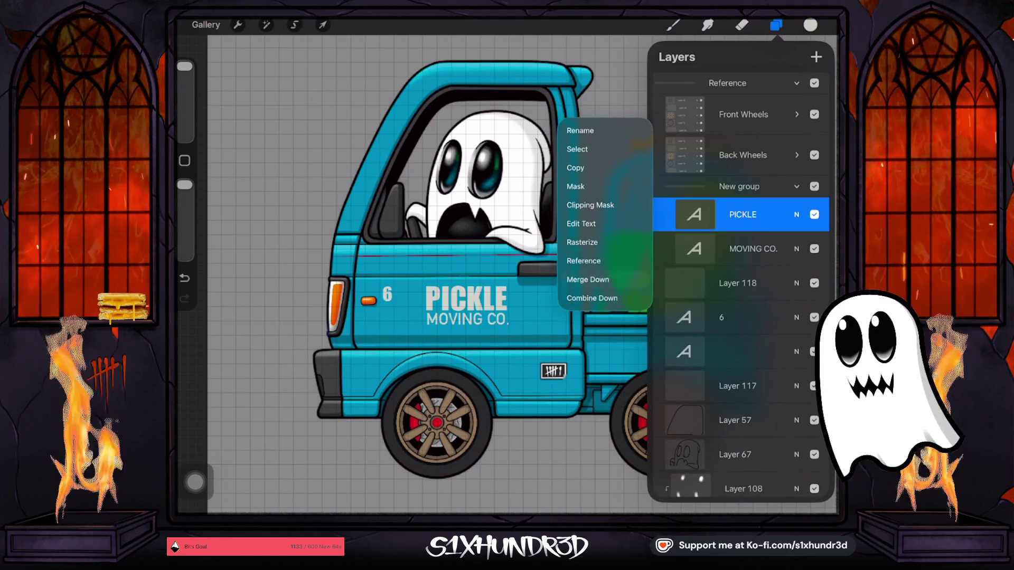
{"action": "left_click", "coordinate": [588, 279]}
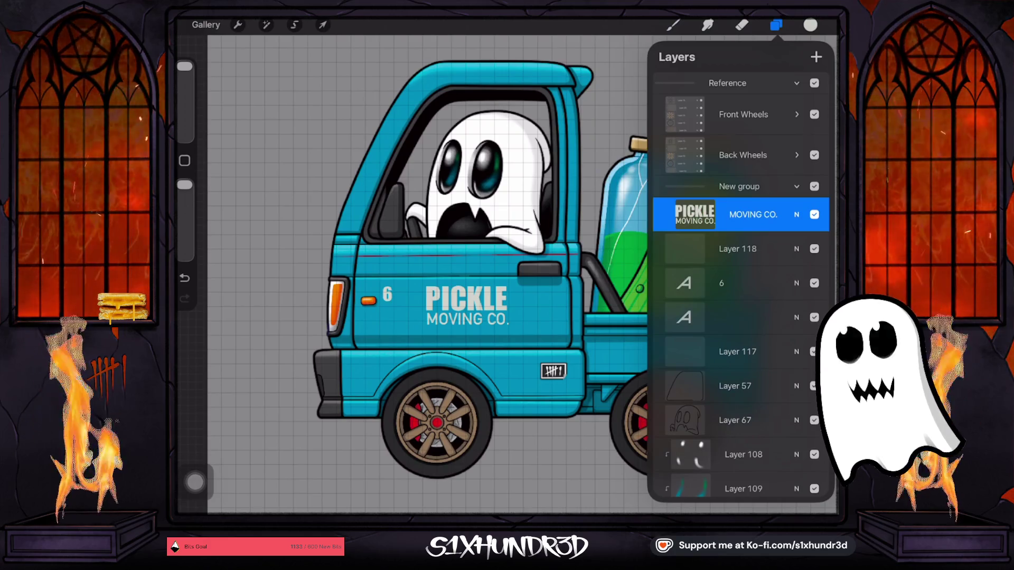
{"action": "key", "text": "v"}
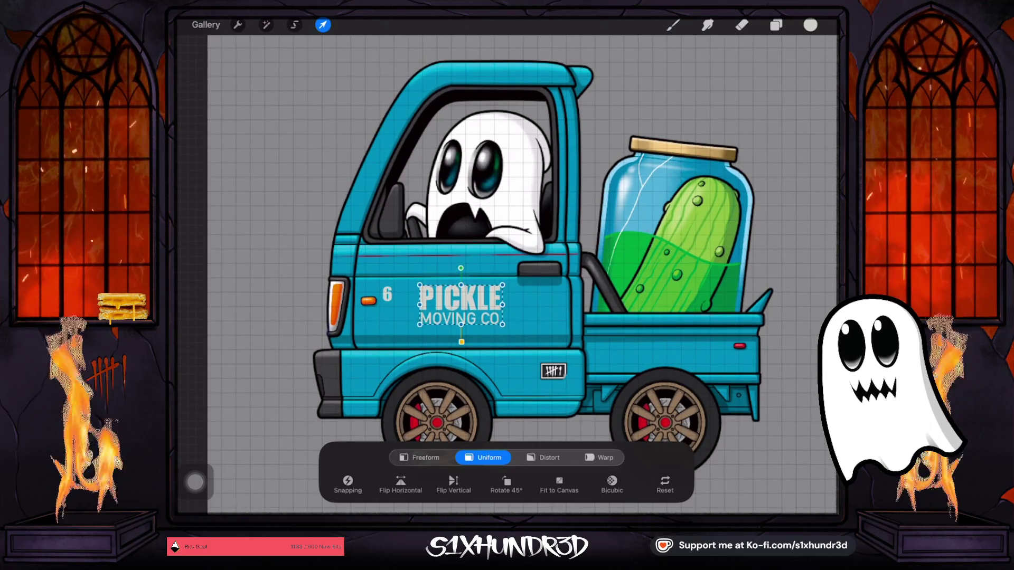
Commit the lettering's position and choose the Ghosty Grunge eraser.
{"action": "key", "text": "v"}
{"action": "key", "text": "l"}
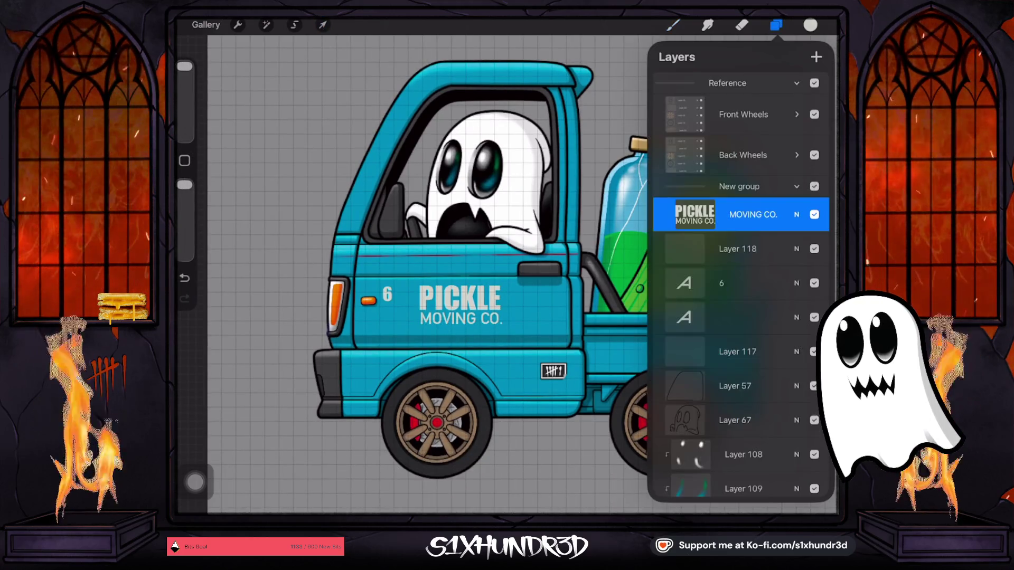
{"action": "key", "text": "e"}
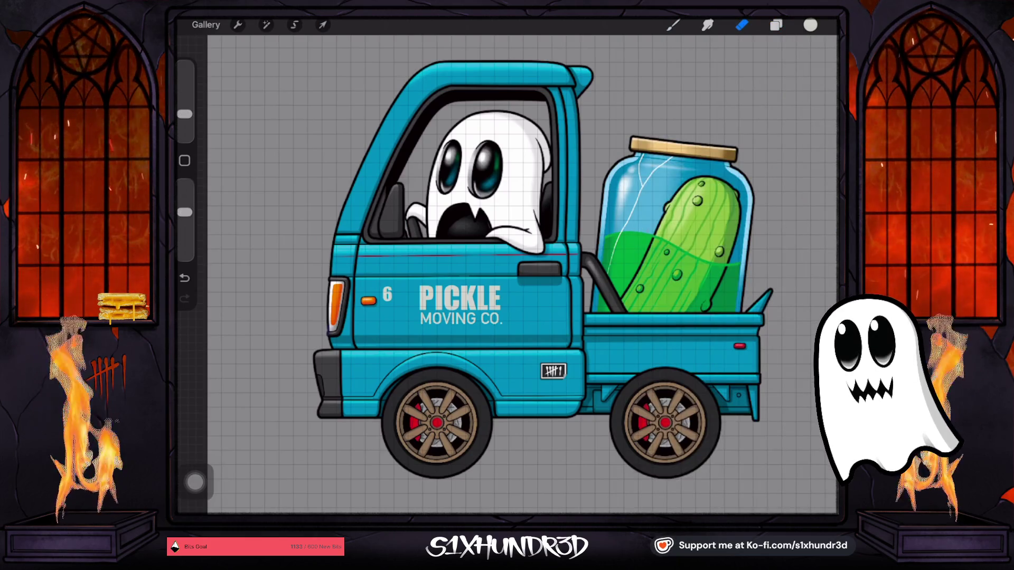
{"action": "key", "text": "e"}
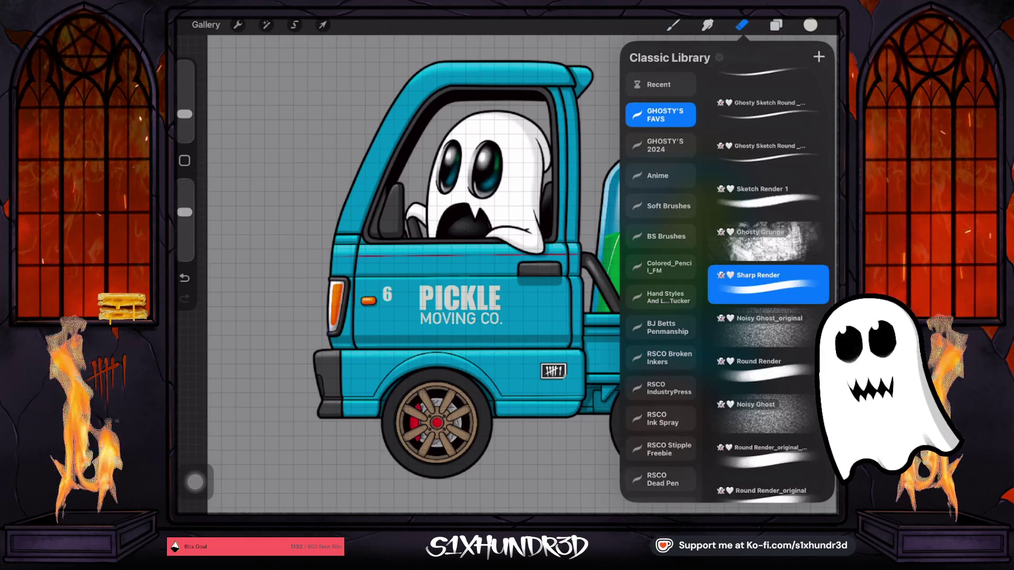
{"action": "scroll", "coordinate": [769, 286], "scroll_direction": "down", "scroll_amount": 5}
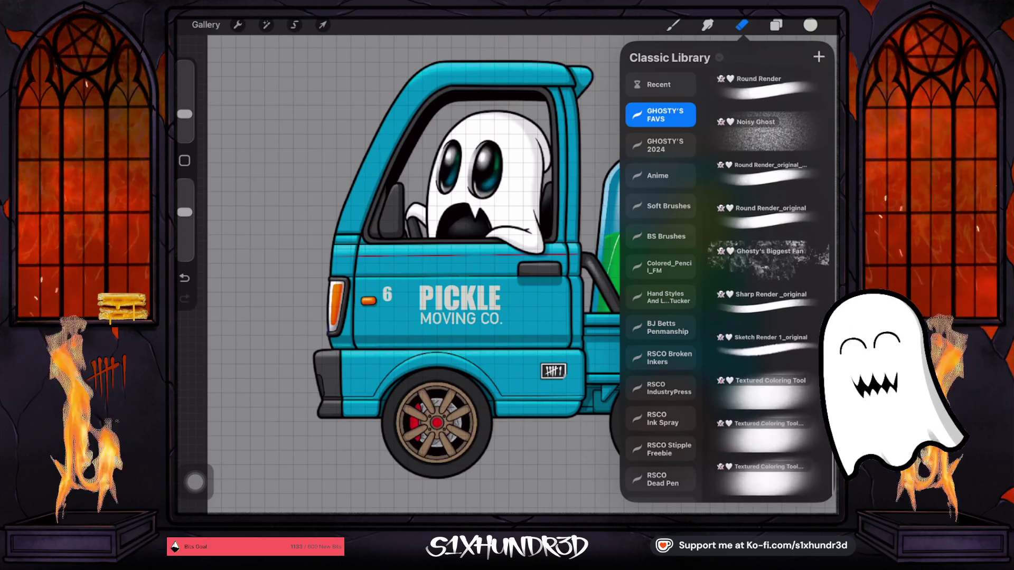
{"action": "scroll", "coordinate": [769, 285], "scroll_direction": "up", "scroll_amount": 8}
{"action": "left_click", "coordinate": [763, 370]}
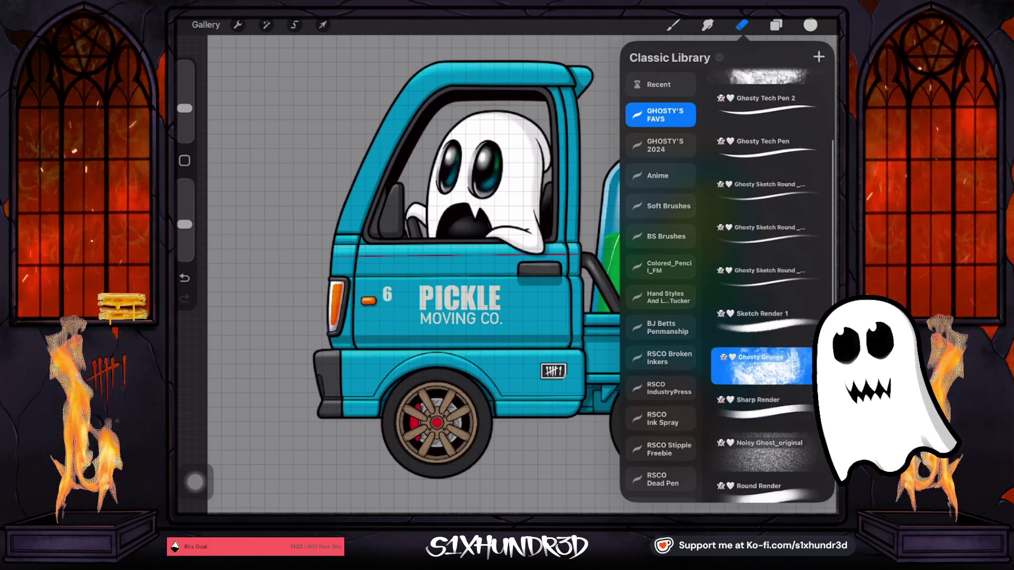
{"action": "left_click", "coordinate": [742, 25]}
Lower the Ghosty Grunge eraser's opacity in several small steps for worn patches.
{"action": "left_click_drag", "start_coordinate": [185, 211], "coordinate": [184, 224]}
{"action": "scroll", "coordinate": [430, 311], "scroll_direction": "up", "scroll_amount": 5}
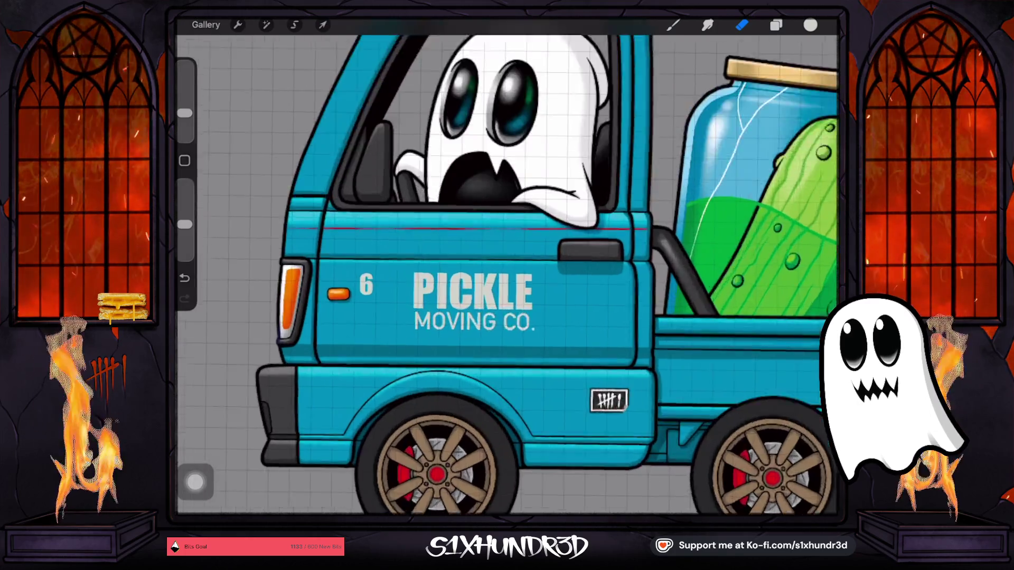
{"action": "left_click_drag", "start_coordinate": [185, 113], "coordinate": [184, 115]}
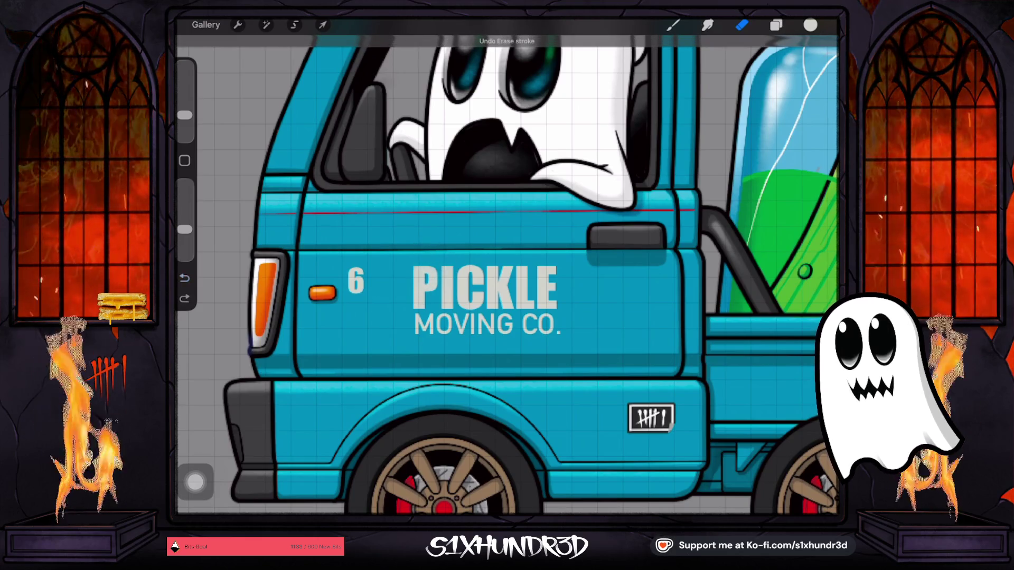
{"action": "left_click_drag", "start_coordinate": [184, 114], "coordinate": [184, 122]}
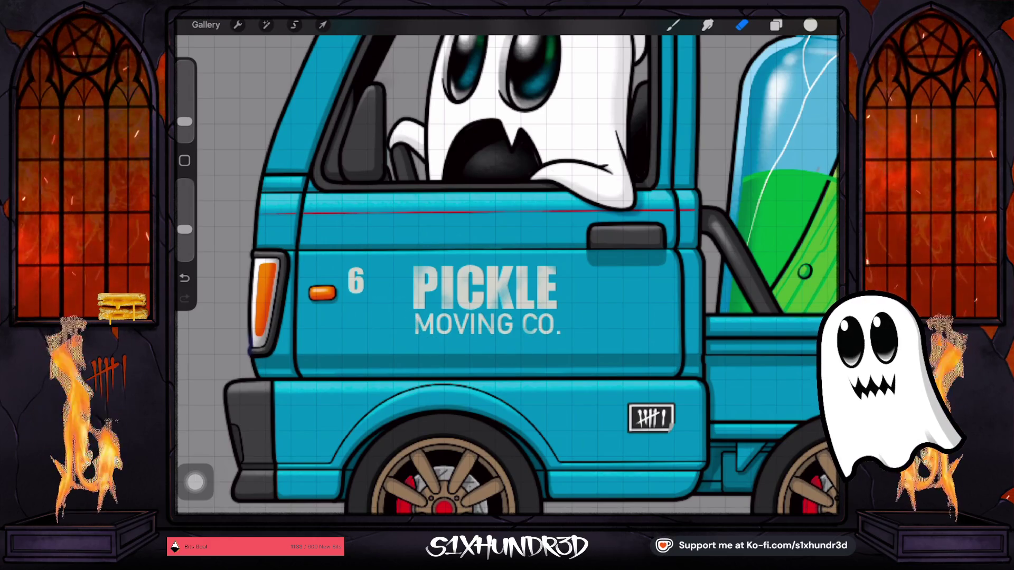
{"action": "left_click_drag", "start_coordinate": [185, 122], "coordinate": [185, 126]}
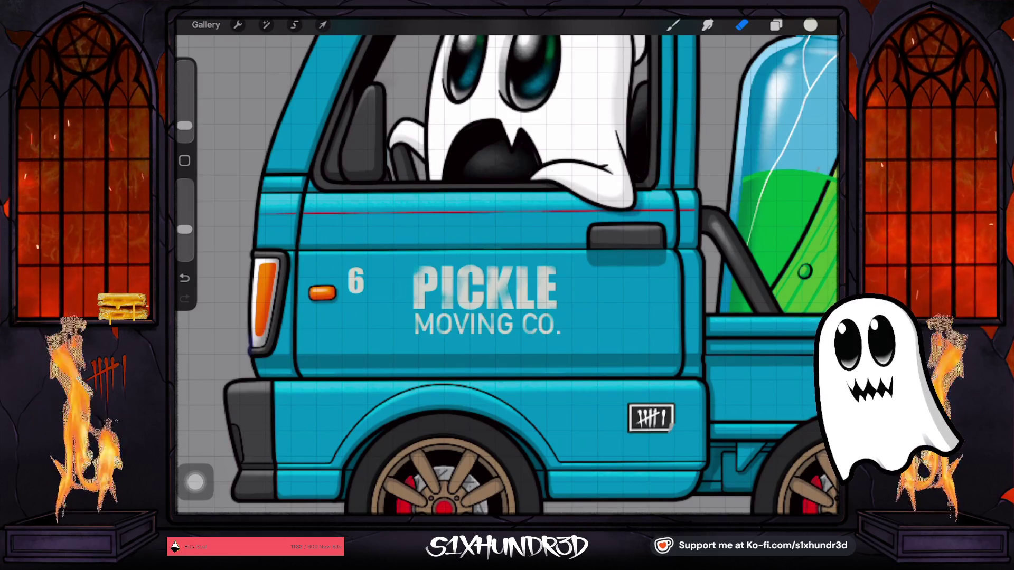
{"action": "scroll", "coordinate": [507, 264], "scroll_direction": "down", "scroll_amount": 5}
{"action": "scroll", "coordinate": [507, 264], "scroll_direction": "up", "scroll_amount": 2}
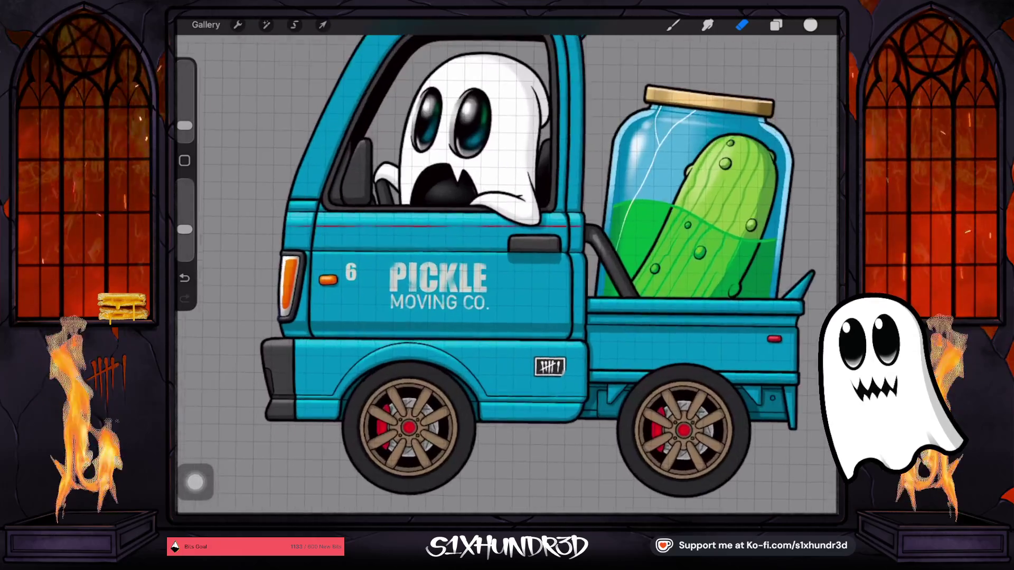
Delete the empty Layer 118 from the layer list.
{"action": "left_click", "coordinate": [776, 25]}
{"action": "left_click", "coordinate": [739, 283]}
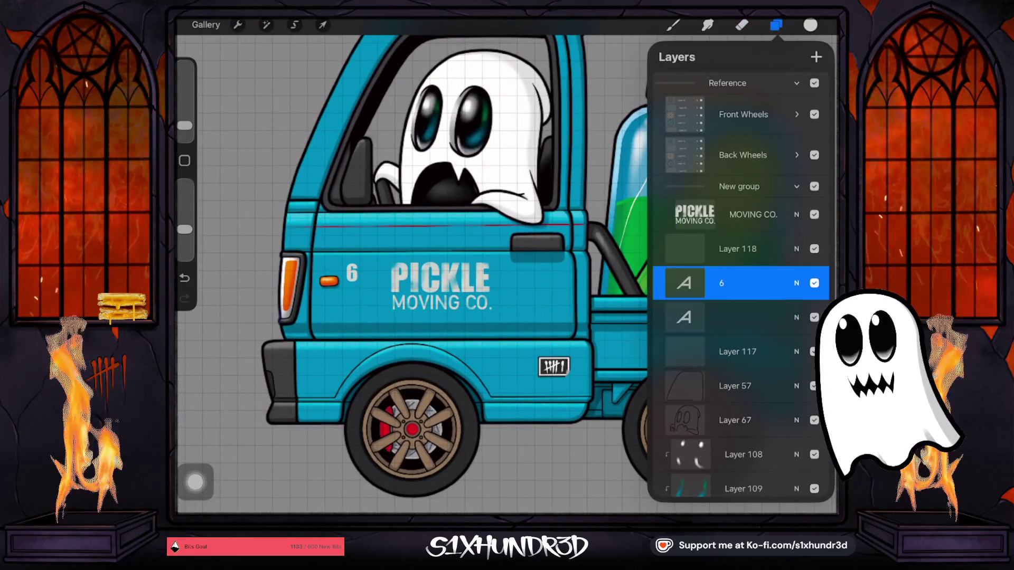
{"action": "left_click", "coordinate": [739, 248]}
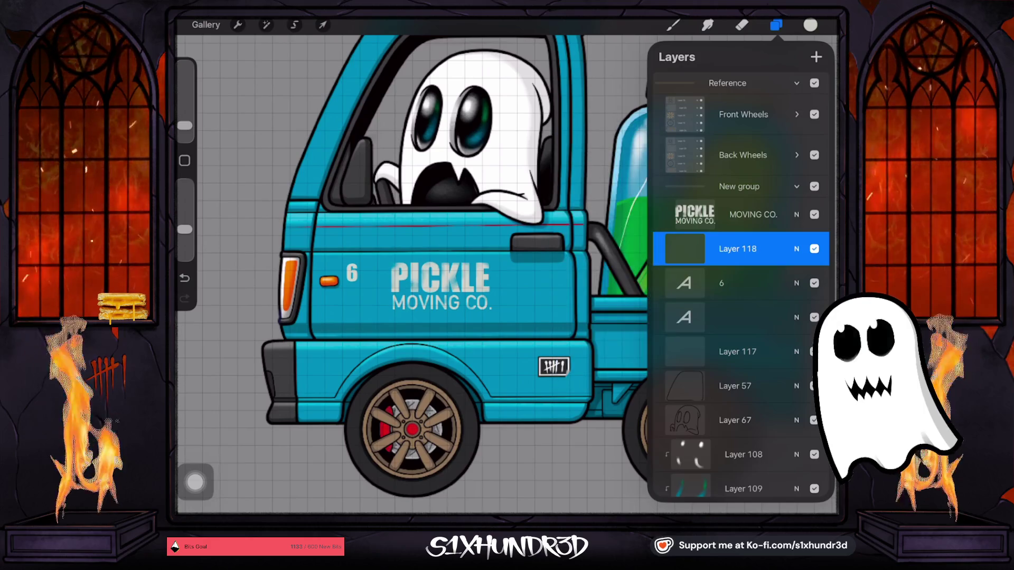
{"action": "left_click_drag", "start_coordinate": [771, 248], "coordinate": [686, 249]}
{"action": "left_click", "coordinate": [736, 249]}
Move the 6 text layer above the MOVING CO. lettering layer.
{"action": "left_click", "coordinate": [739, 215]}
{"action": "left_click", "coordinate": [740, 215]}
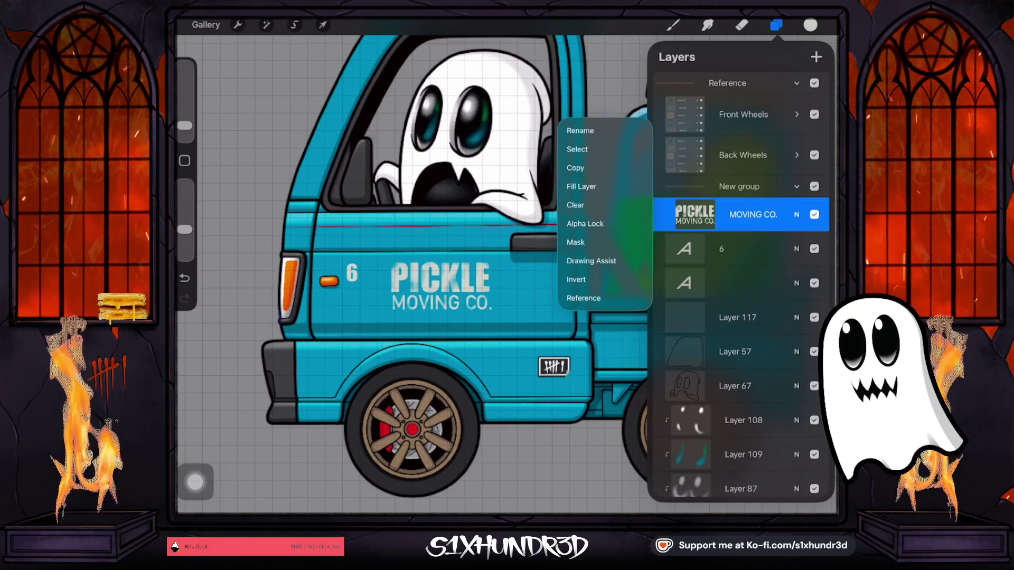
{"action": "left_click", "coordinate": [740, 249]}
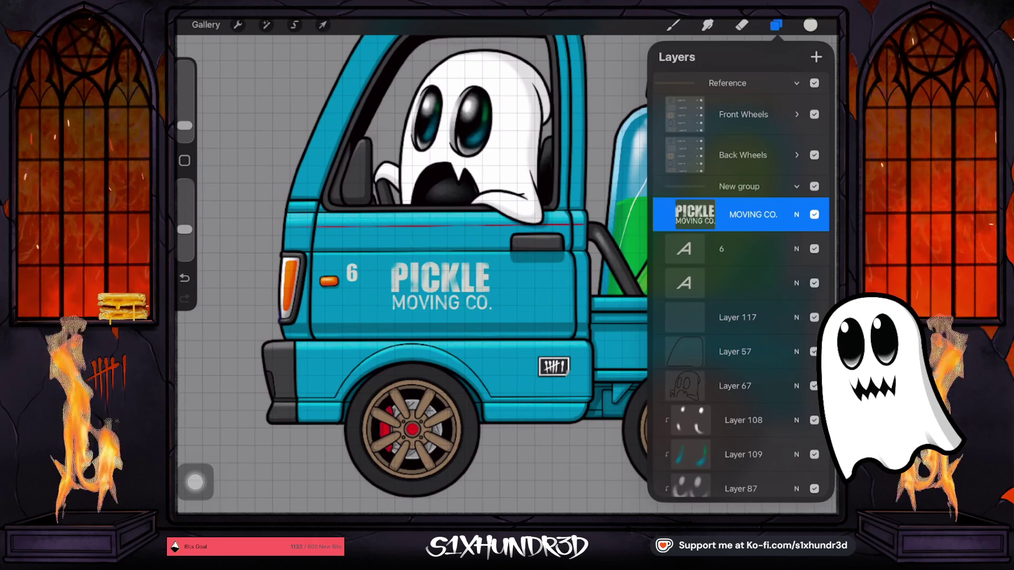
{"action": "left_click", "coordinate": [739, 249]}
{"action": "left_click", "coordinate": [739, 214]}
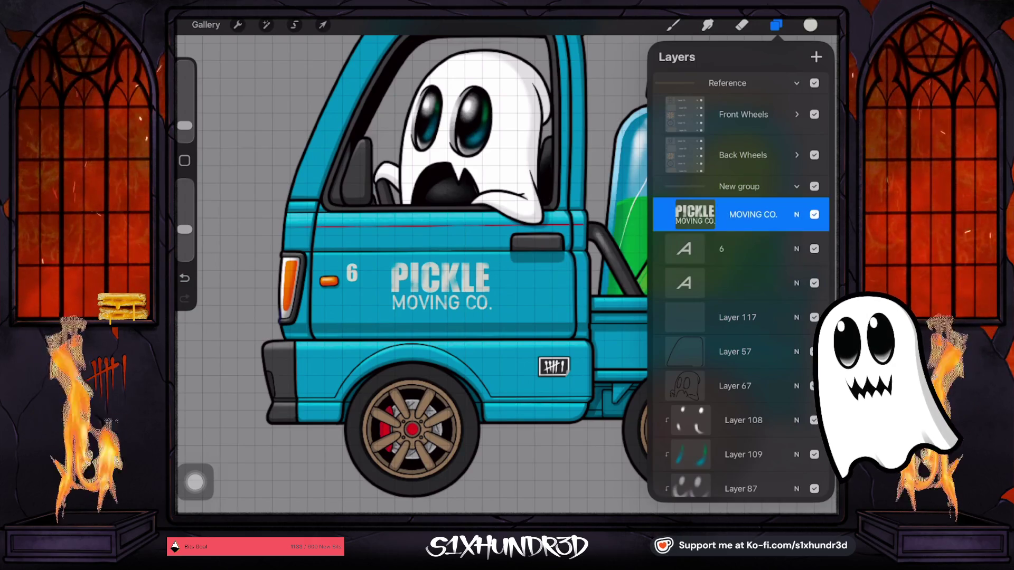
{"action": "left_click", "coordinate": [739, 249]}
{"action": "left_click_drag", "start_coordinate": [739, 249], "coordinate": [739, 214]}
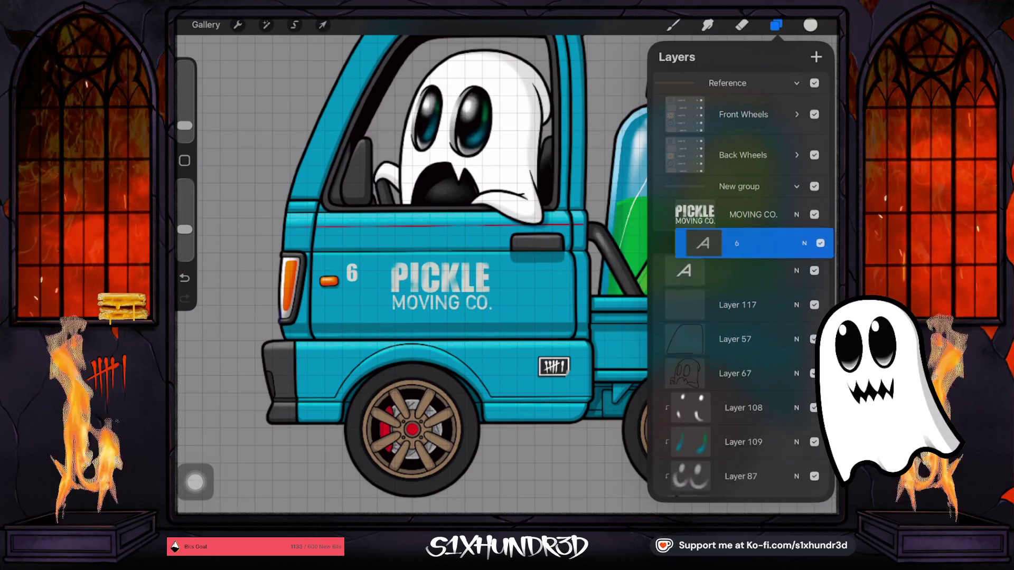
{"action": "mouse_move", "coordinate": [713, 283]}
{"action": "left_mouse_down"}
{"action": "mouse_move", "coordinate": [771, 283]}
{"action": "mouse_move", "coordinate": [687, 283]}
{"action": "left_mouse_up"}
Delete the unnamed text layer and merge the 6 into the MOVING CO. lettering.
{"action": "left_click", "coordinate": [739, 283]}
{"action": "left_click", "coordinate": [797, 283]}
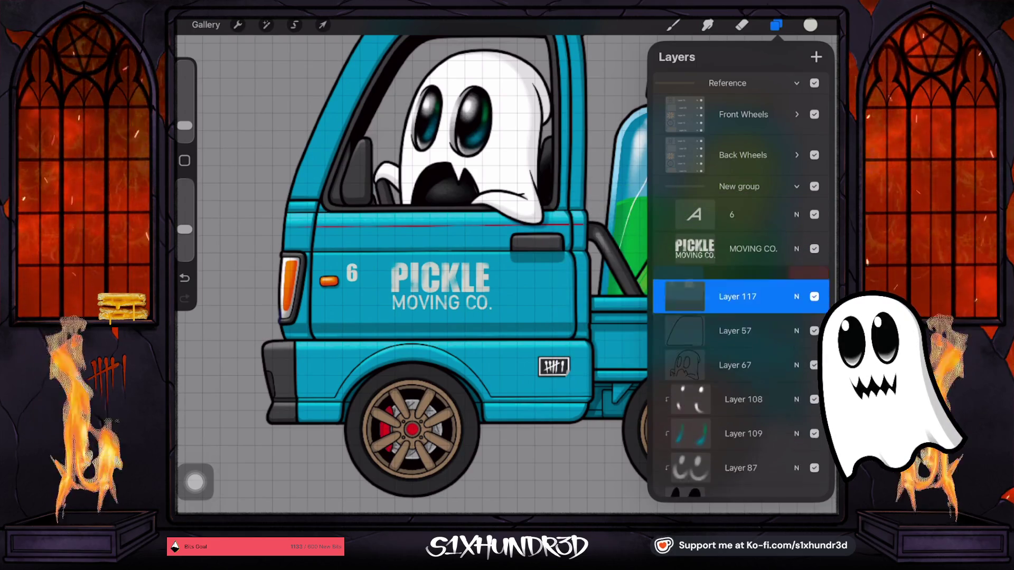
{"action": "left_click", "coordinate": [740, 215]}
{"action": "left_click", "coordinate": [739, 214]}
{"action": "left_click", "coordinate": [588, 279]}
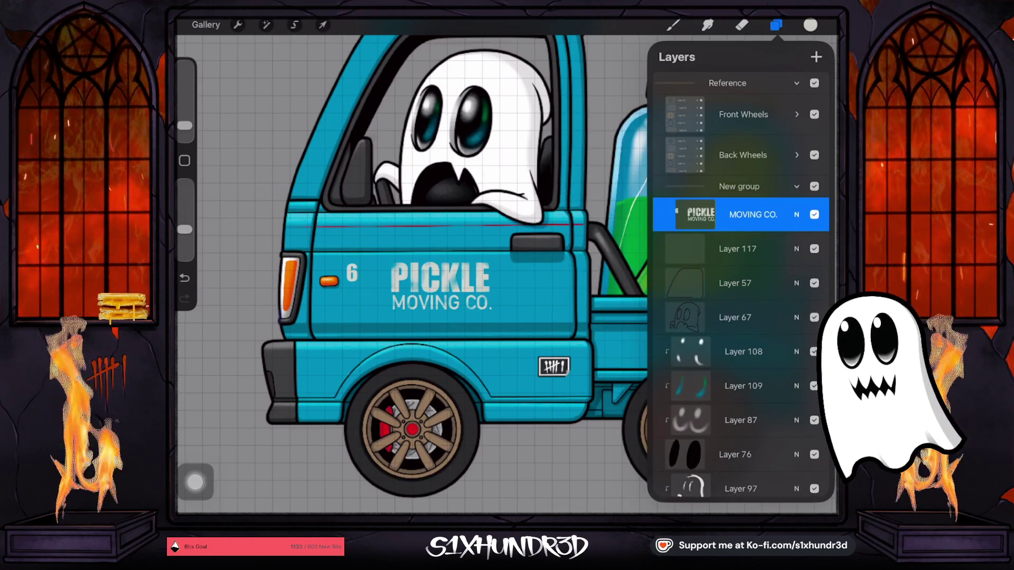
{"action": "left_click", "coordinate": [742, 25]}
Adjust the eraser's size and opacity, then erase patches from the PICKLE MOVING CO. lettering.
{"action": "scroll", "coordinate": [507, 264], "scroll_direction": "up", "scroll_amount": 5}
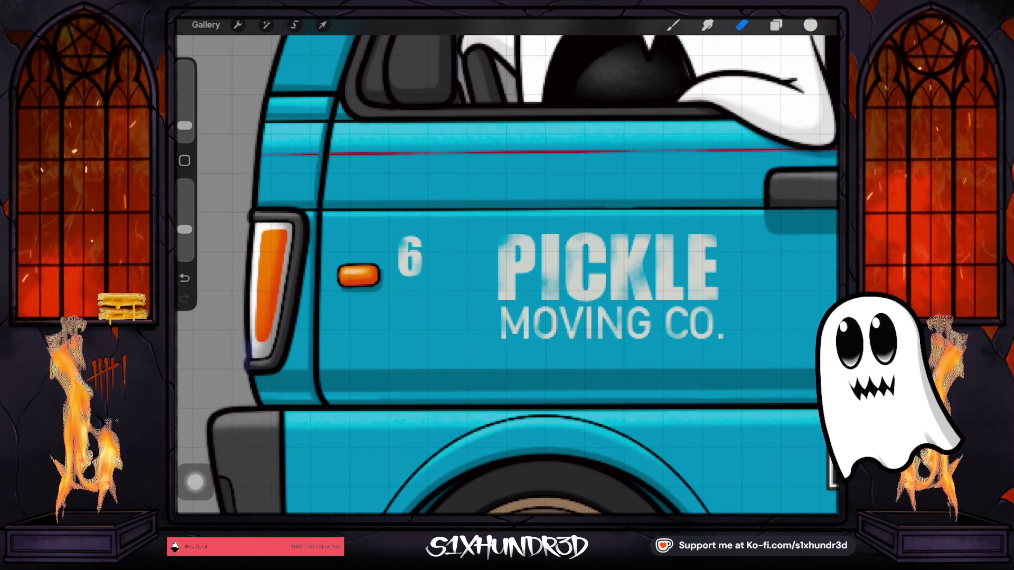
{"action": "scroll", "coordinate": [507, 264], "scroll_direction": "down", "scroll_amount": 3}
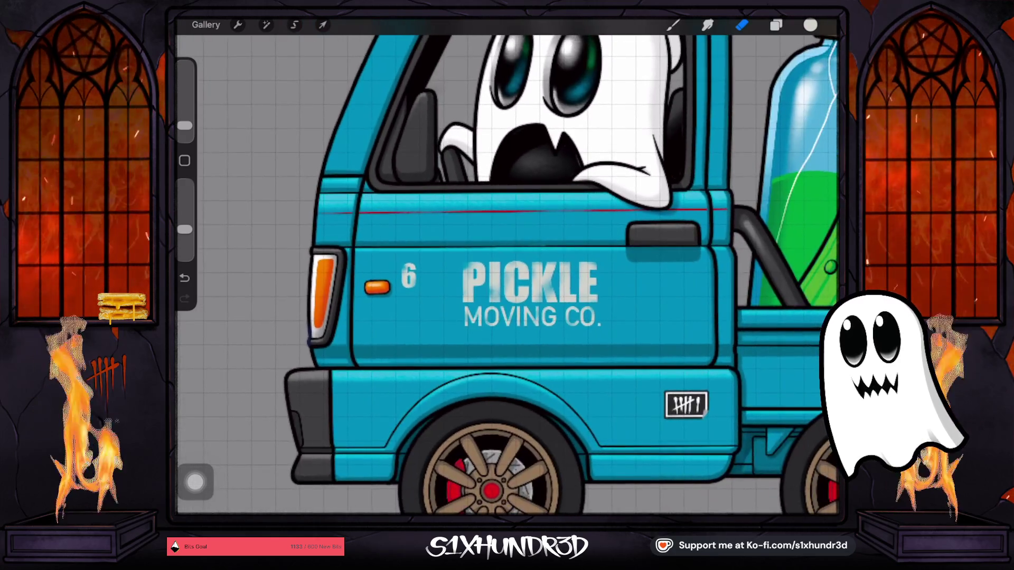
{"action": "scroll", "coordinate": [507, 264], "scroll_direction": "down", "scroll_amount": 3}
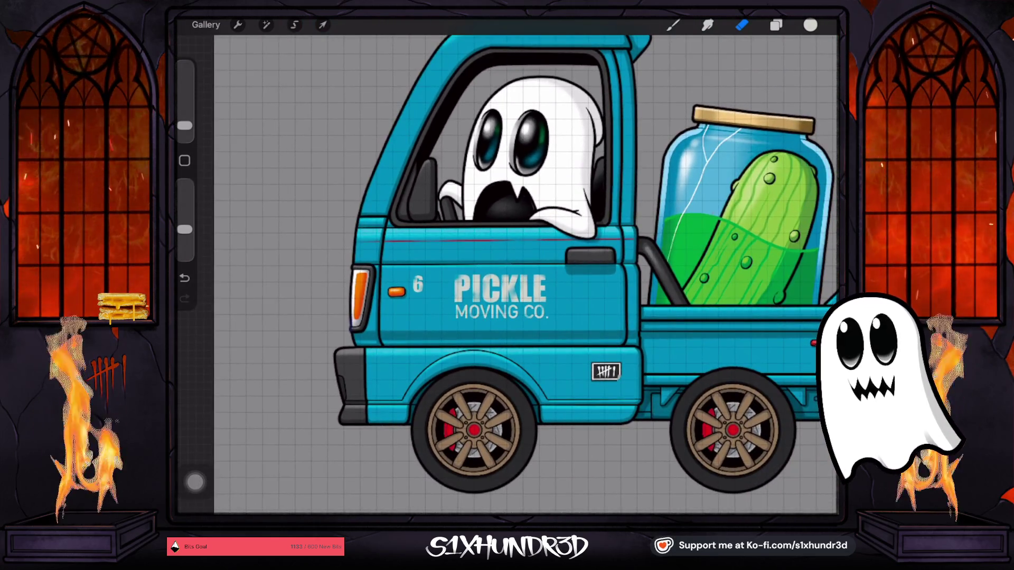
{"action": "scroll", "coordinate": [507, 264], "scroll_direction": "up", "scroll_amount": 3}
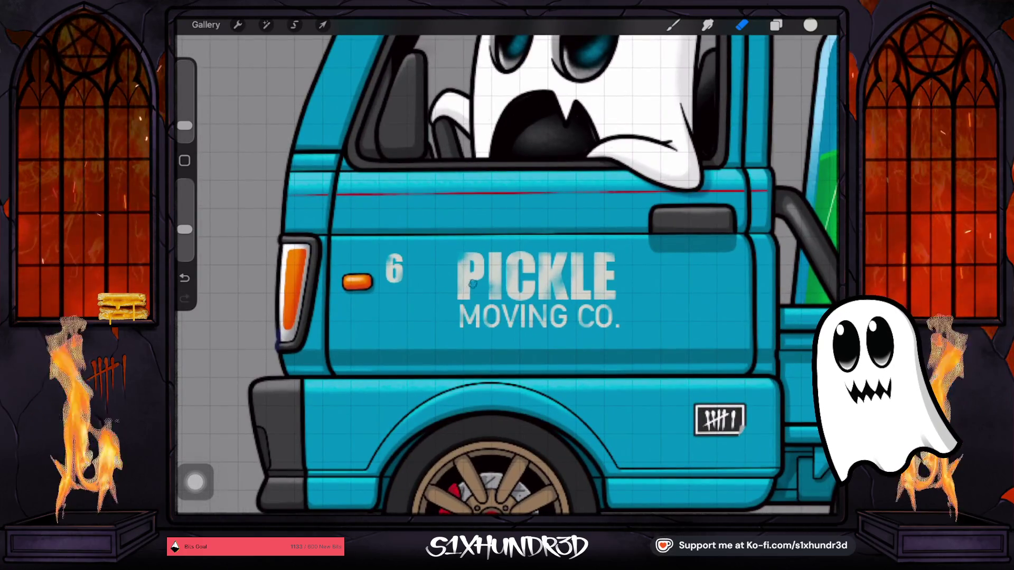
{"action": "scroll", "coordinate": [450, 306], "scroll_direction": "up", "scroll_amount": 3}
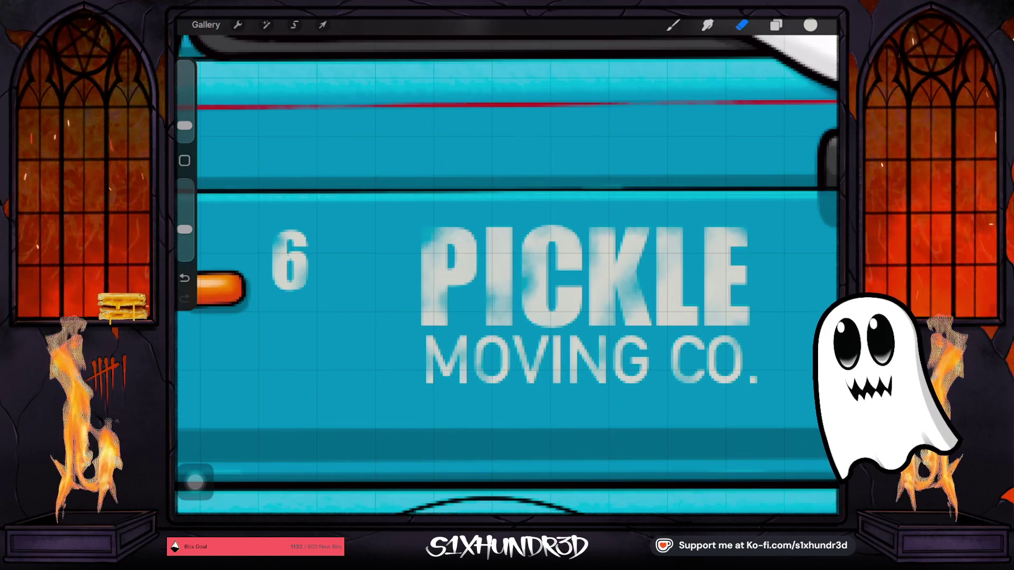
{"action": "left_click_drag", "start_coordinate": [185, 126], "coordinate": [185, 128]}
{"action": "left_click_drag", "start_coordinate": [185, 229], "coordinate": [184, 215]}
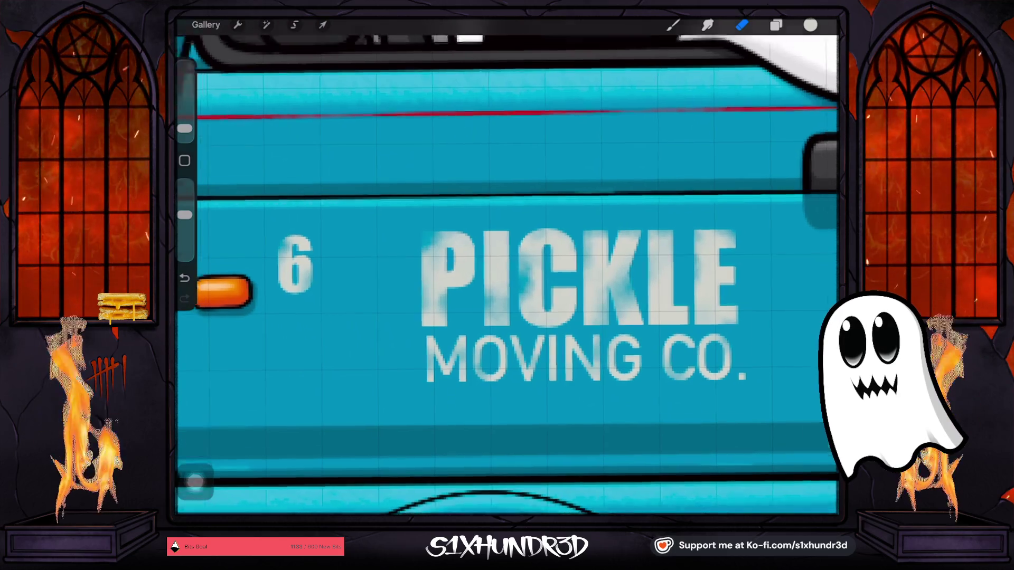
{"action": "scroll", "coordinate": [408, 319], "scroll_direction": "down", "scroll_amount": 5}
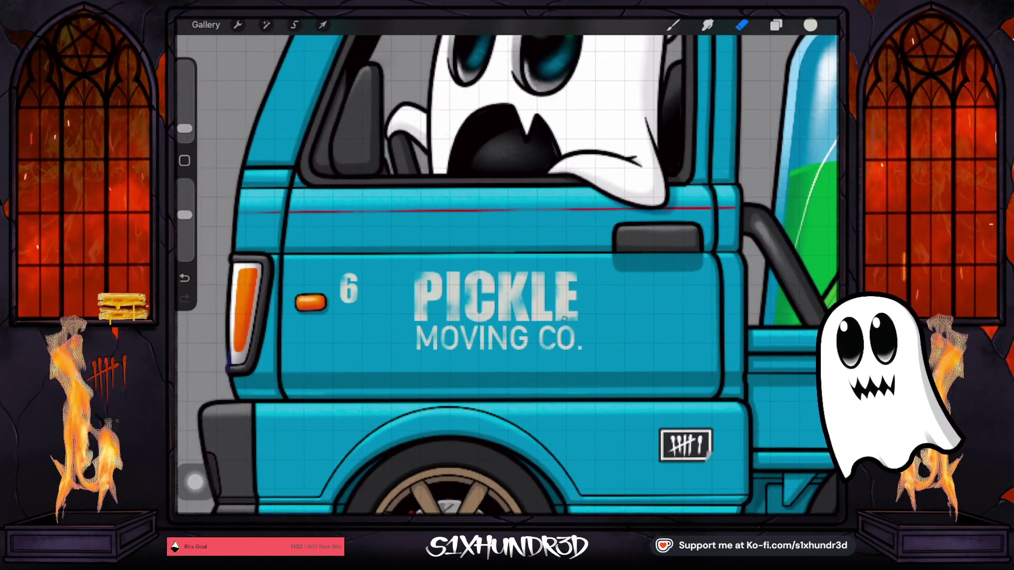
{"action": "scroll", "coordinate": [445, 327], "scroll_direction": "down", "scroll_amount": 5}
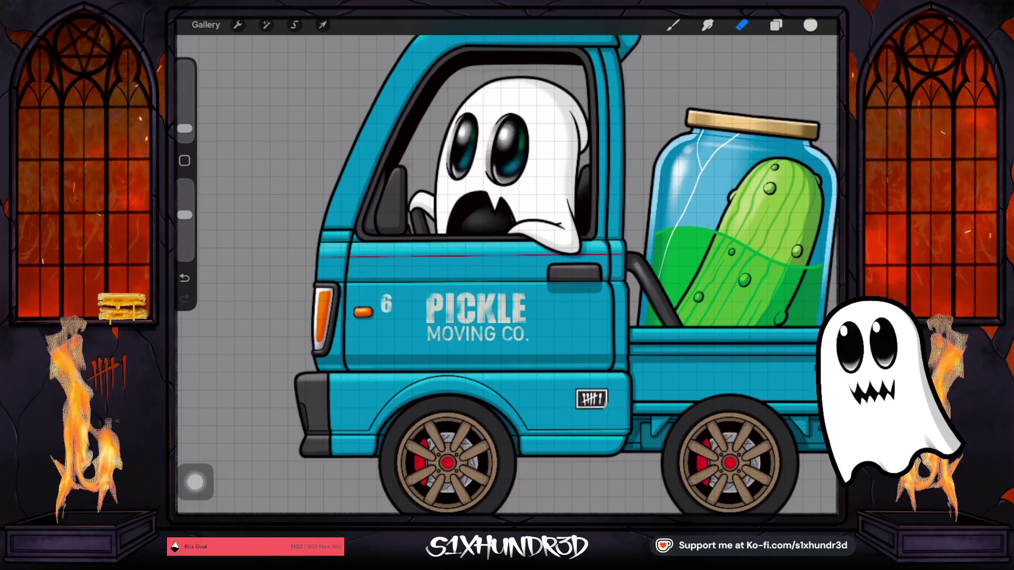
{"action": "scroll", "coordinate": [507, 275], "scroll_direction": "down", "scroll_amount": 5}
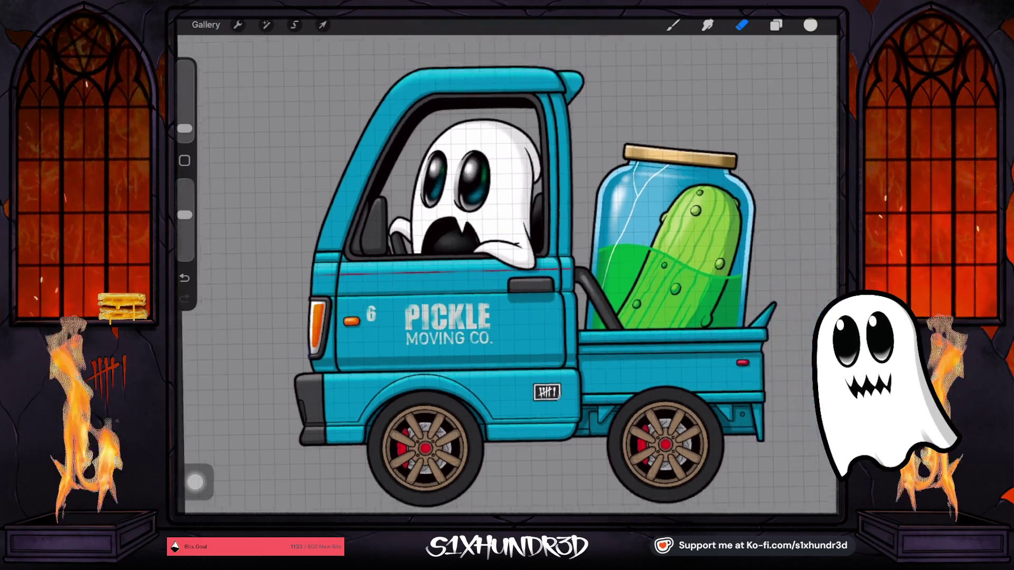
{"action": "scroll", "coordinate": [507, 275], "scroll_direction": "up", "scroll_amount": 5}
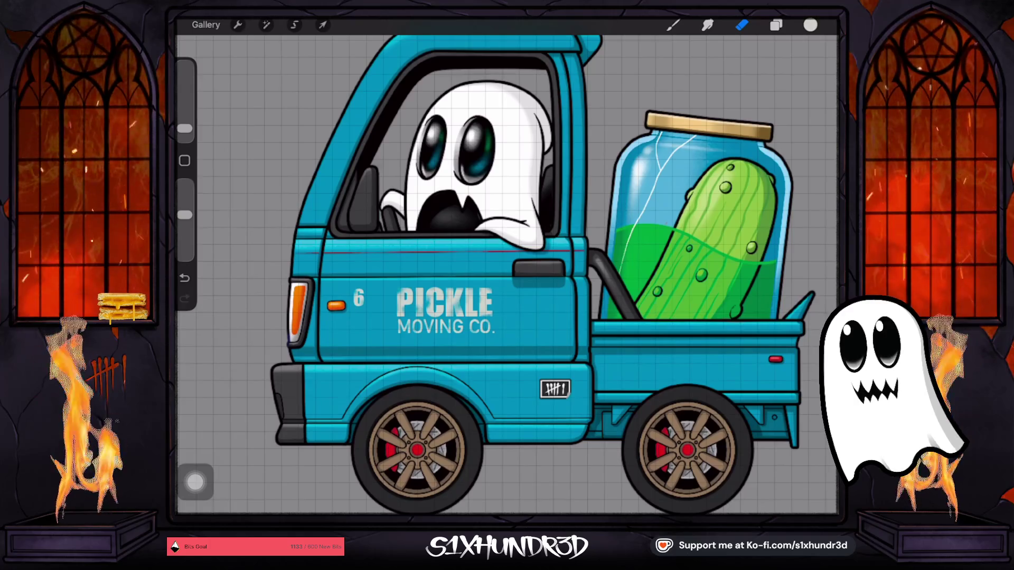
{"action": "scroll", "coordinate": [385, 343], "scroll_direction": "up", "scroll_amount": 3}
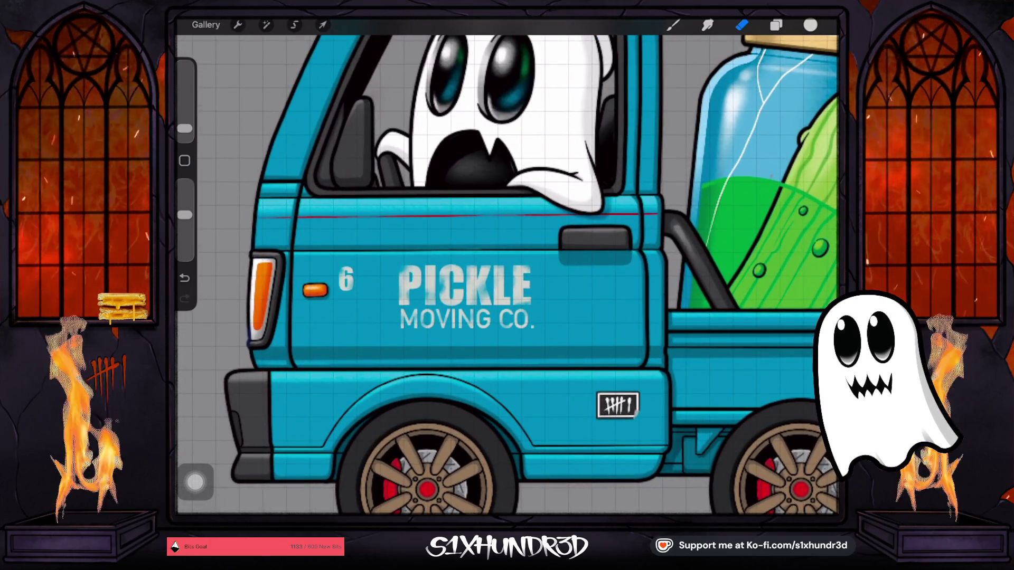
{"action": "scroll", "coordinate": [507, 275], "scroll_direction": "down", "scroll_amount": 5}
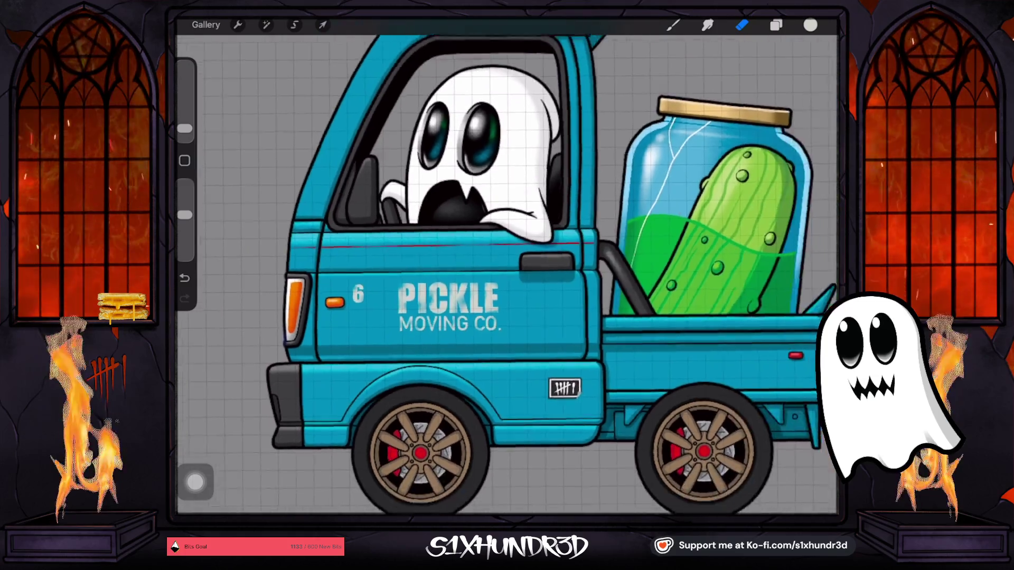
{"action": "scroll", "coordinate": [507, 275], "scroll_direction": "up", "scroll_amount": 4}
{"action": "scroll", "coordinate": [507, 274], "scroll_direction": "down", "scroll_amount": 3}
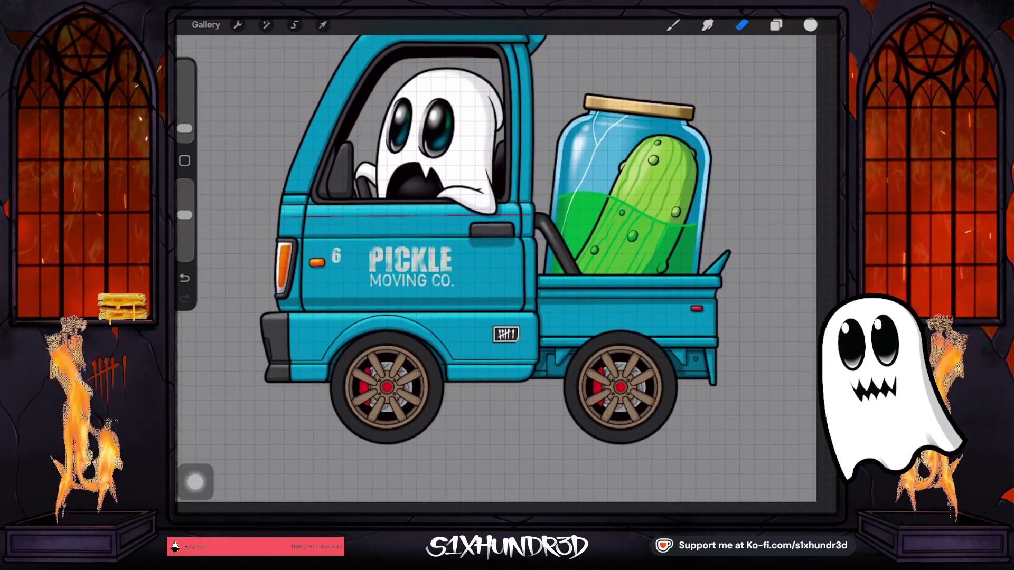
Pick a pale cream colour and turn on Alpha Lock for the MOVING CO. layer.
{"action": "left_click", "coordinate": [810, 25]}
{"action": "left_click_drag", "start_coordinate": [701, 103], "coordinate": [725, 93]}
{"action": "left_click_drag", "start_coordinate": [701, 144], "coordinate": [722, 127]}
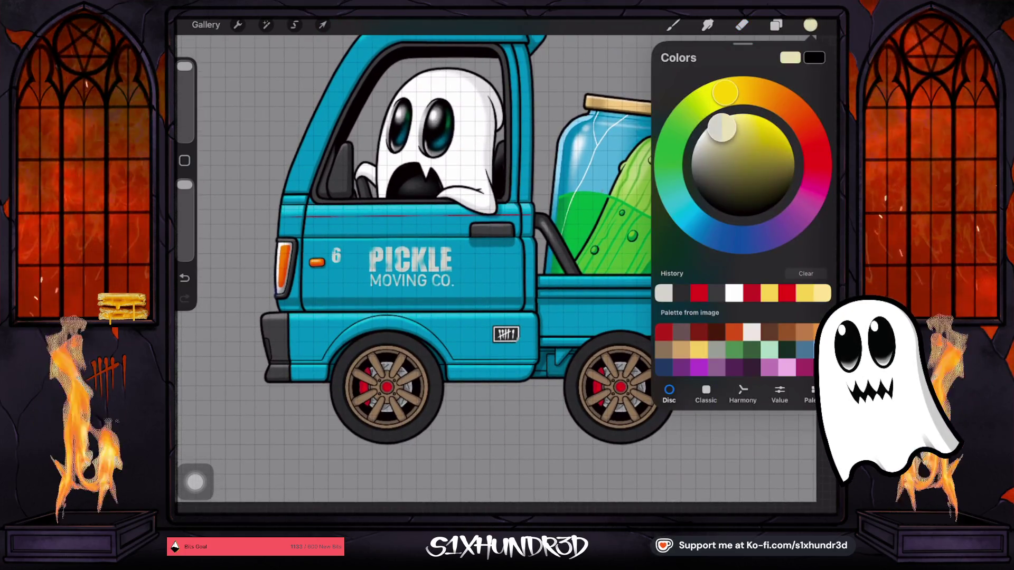
{"action": "left_click", "coordinate": [776, 25]}
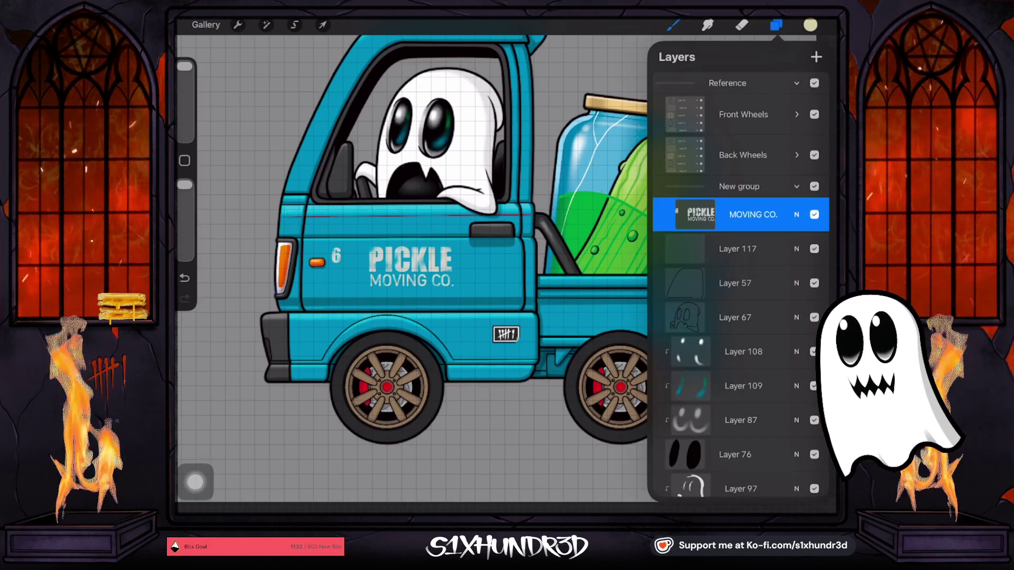
{"action": "left_click", "coordinate": [695, 215]}
{"action": "left_click", "coordinate": [585, 224]}
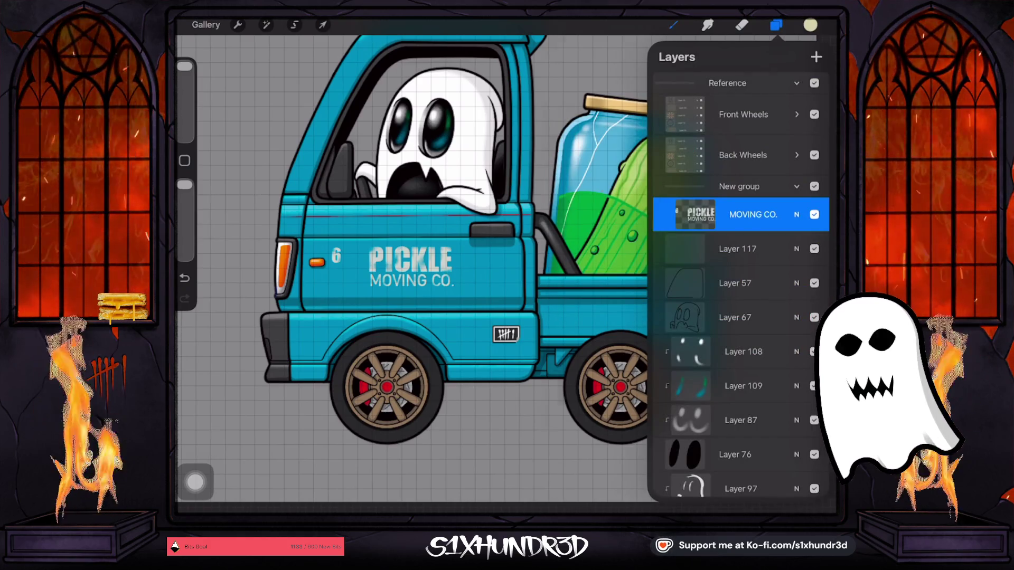
Choose the Textured Coloring Tool brush and recheck the pale cream colour.
{"action": "left_click", "coordinate": [673, 24]}
{"action": "scroll", "coordinate": [714, 285], "scroll_direction": "up", "scroll_amount": 2}
{"action": "left_click", "coordinate": [714, 393]}
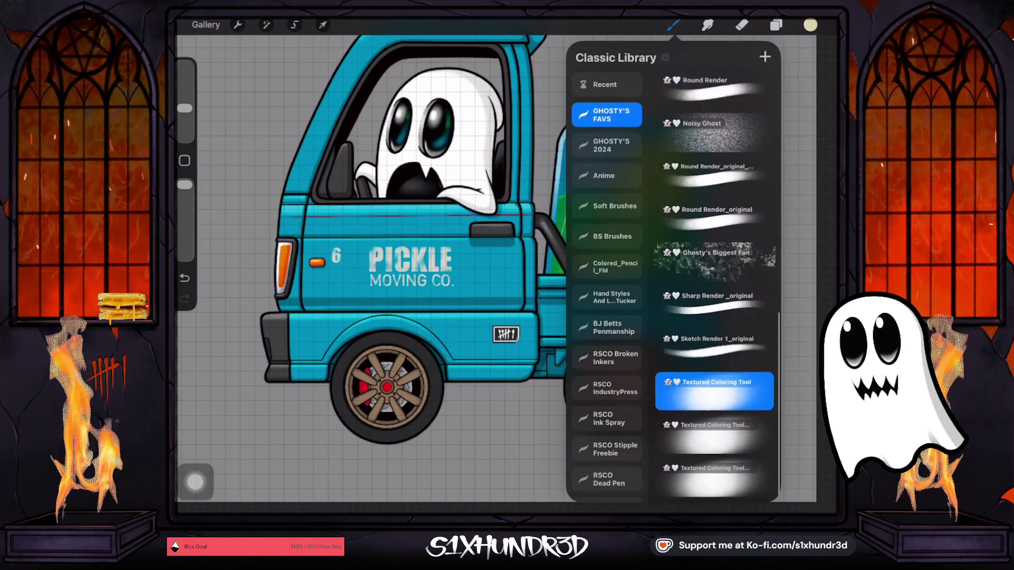
{"action": "left_click", "coordinate": [381, 275]}
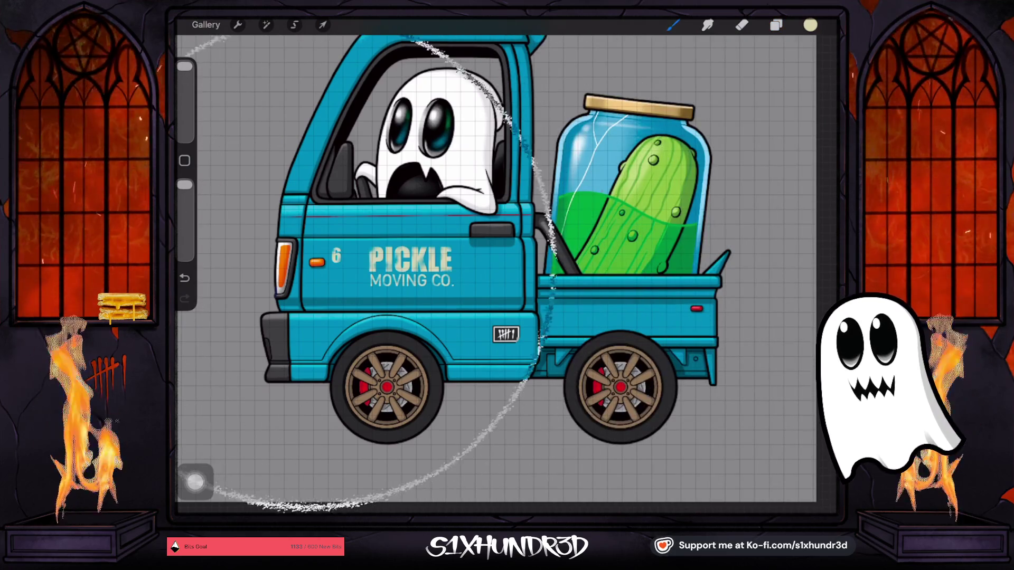
{"action": "left_click", "coordinate": [810, 25]}
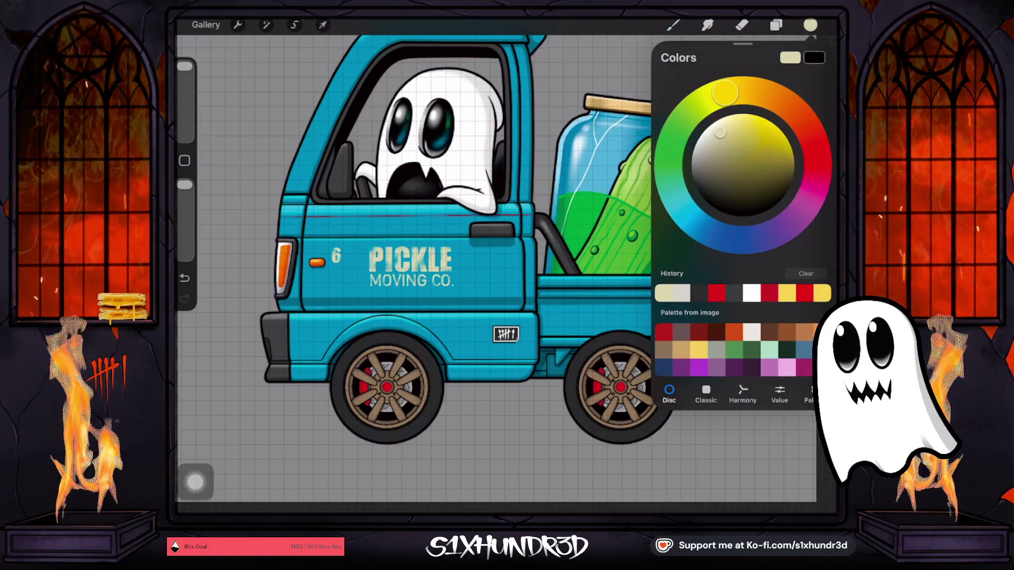
{"action": "left_click", "coordinate": [428, 264]}
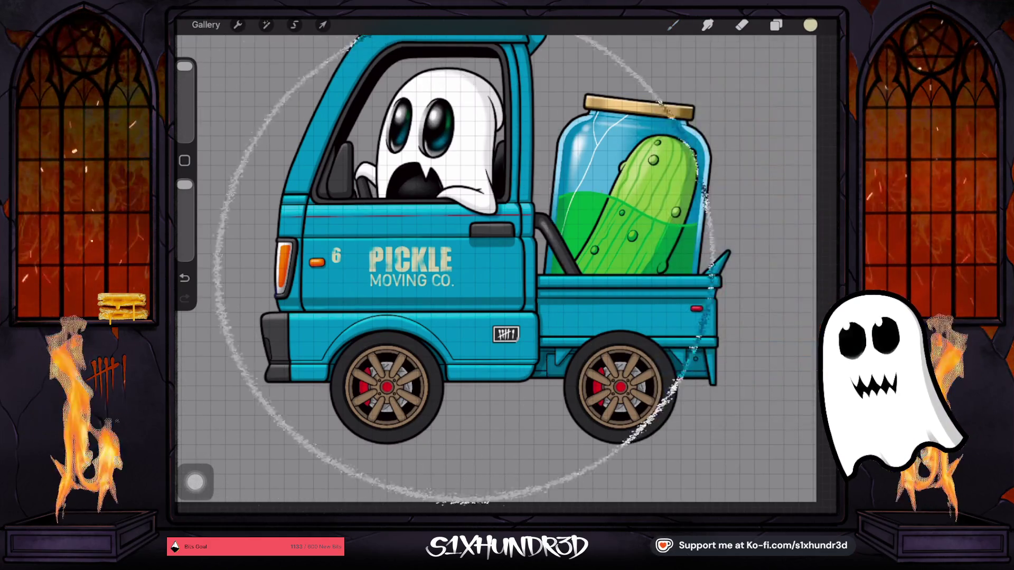
Select Layer 124, which holds the tally plate, and return to painting.
{"action": "left_click", "coordinate": [776, 25]}
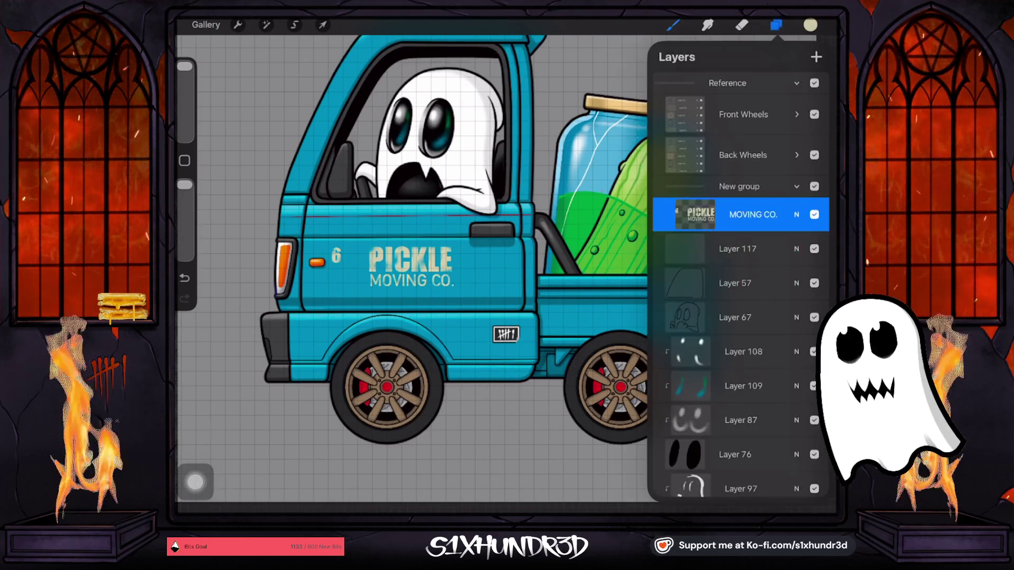
{"action": "scroll", "coordinate": [739, 285], "scroll_direction": "down", "scroll_amount": 15}
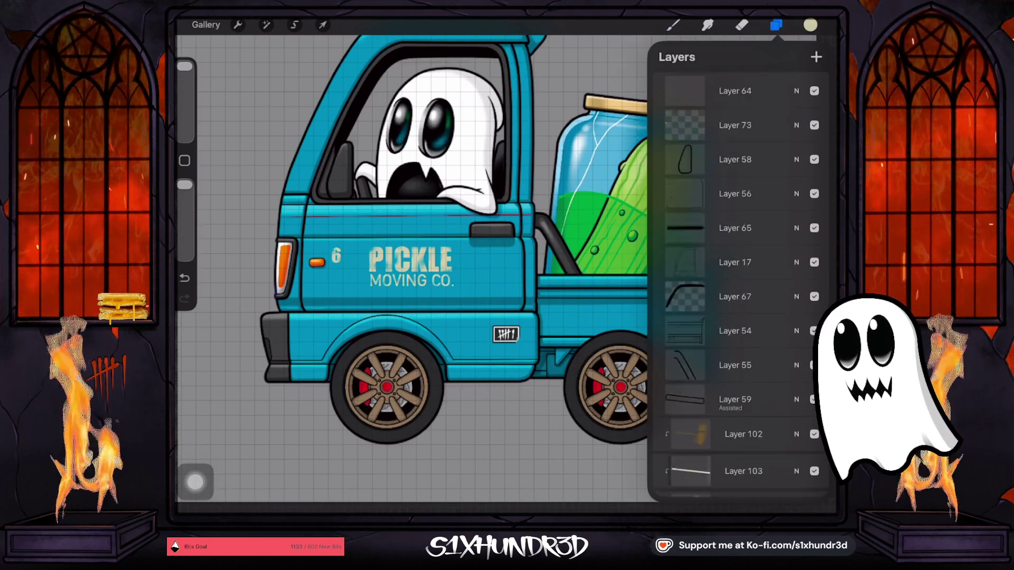
{"action": "scroll", "coordinate": [740, 286], "scroll_direction": "down", "scroll_amount": 15}
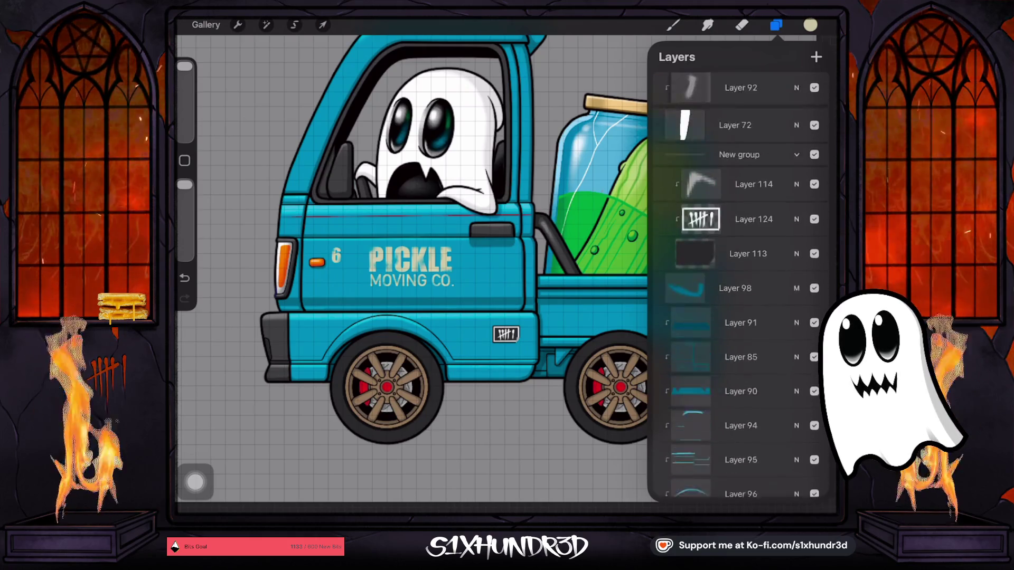
{"action": "left_click", "coordinate": [754, 227]}
{"action": "left_click", "coordinate": [753, 227]}
{"action": "left_click_drag", "start_coordinate": [692, 105], "coordinate": [412, 509]}
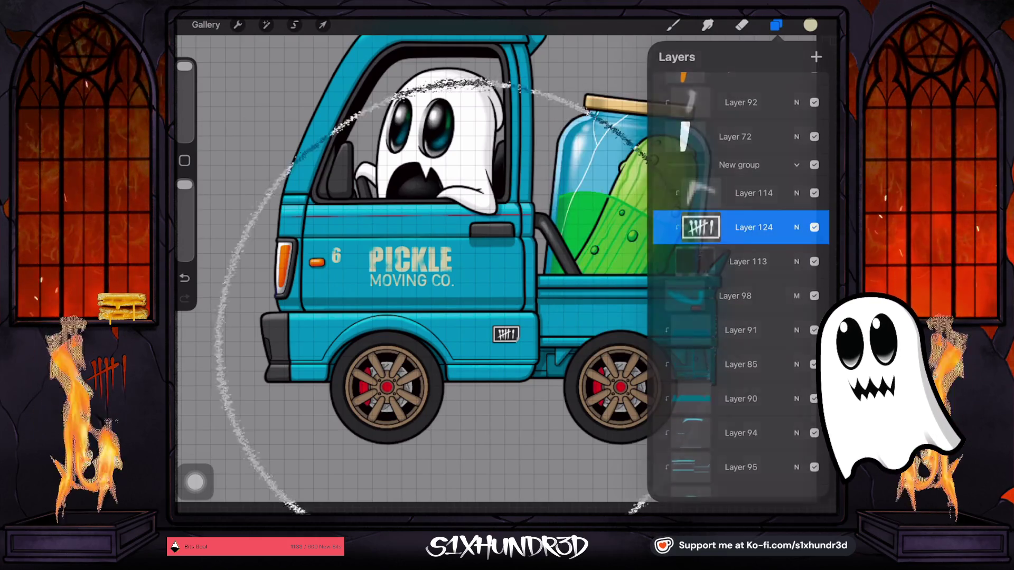
{"action": "key", "text": "b"}
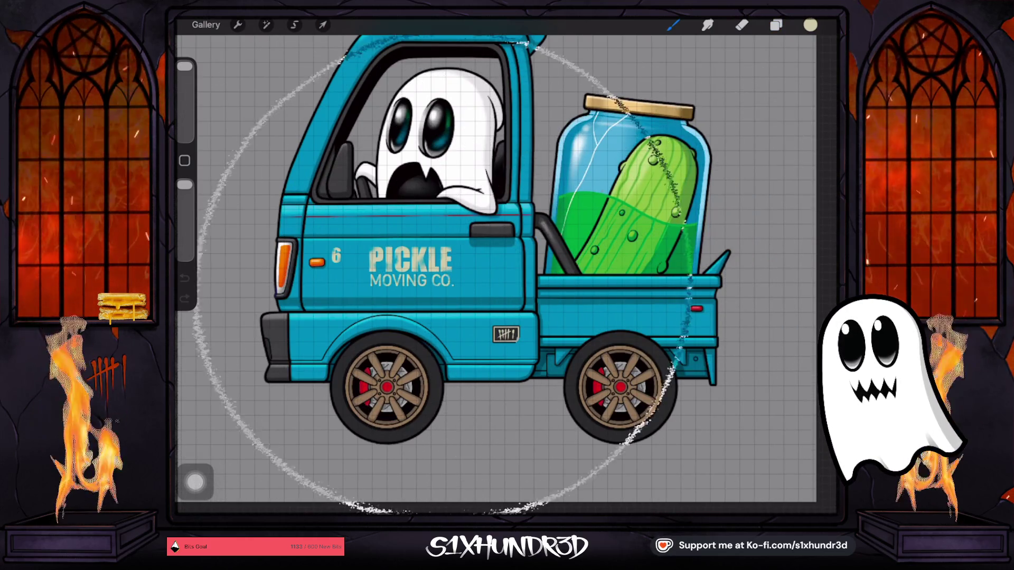
{"action": "scroll", "coordinate": [501, 268], "scroll_direction": "down", "scroll_amount": 5}
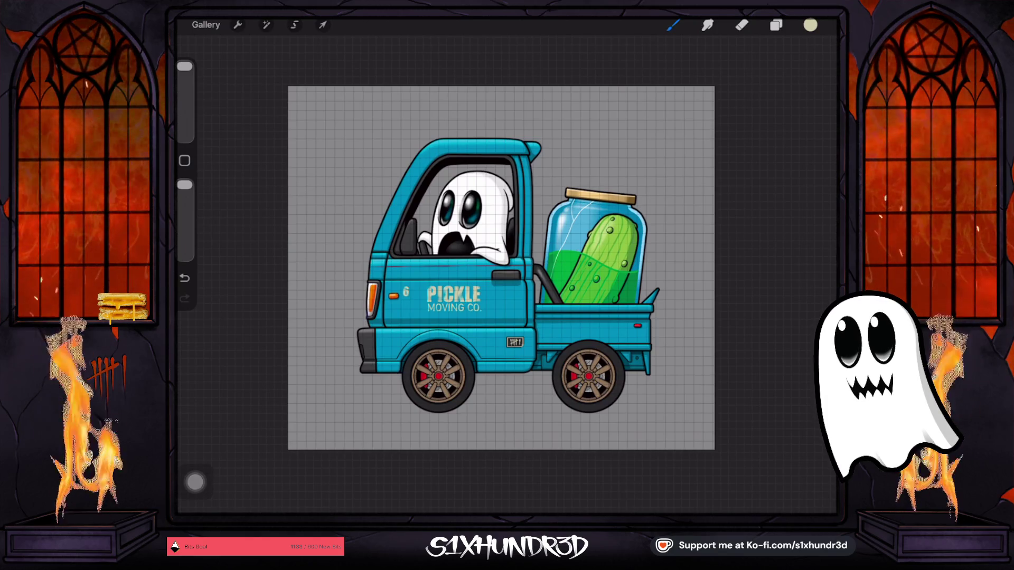
{"action": "left_click", "coordinate": [776, 25]}
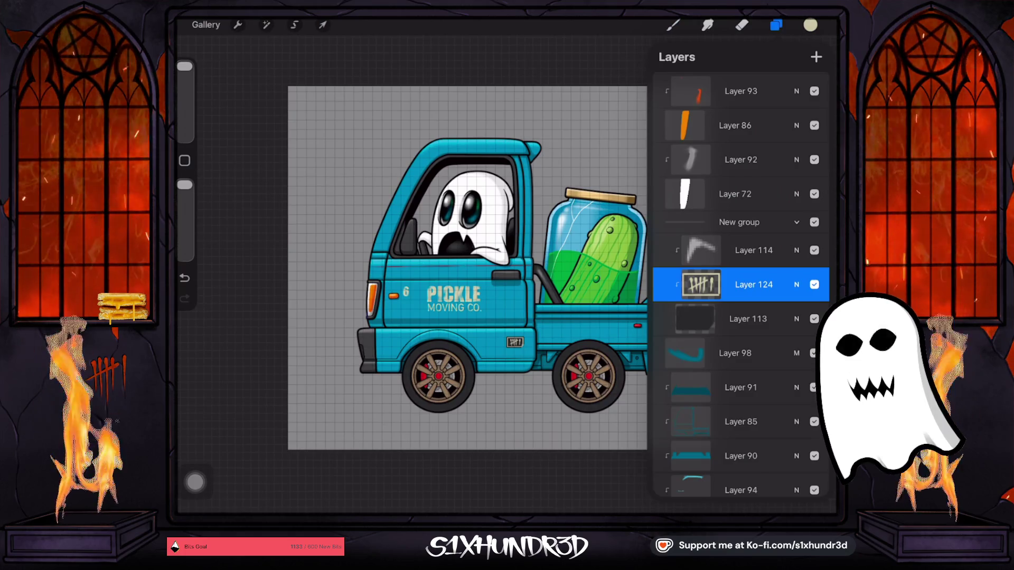
Collapse the New group and add a blank layer above it.
{"action": "left_click", "coordinate": [739, 222]}
{"action": "left_click", "coordinate": [796, 222]}
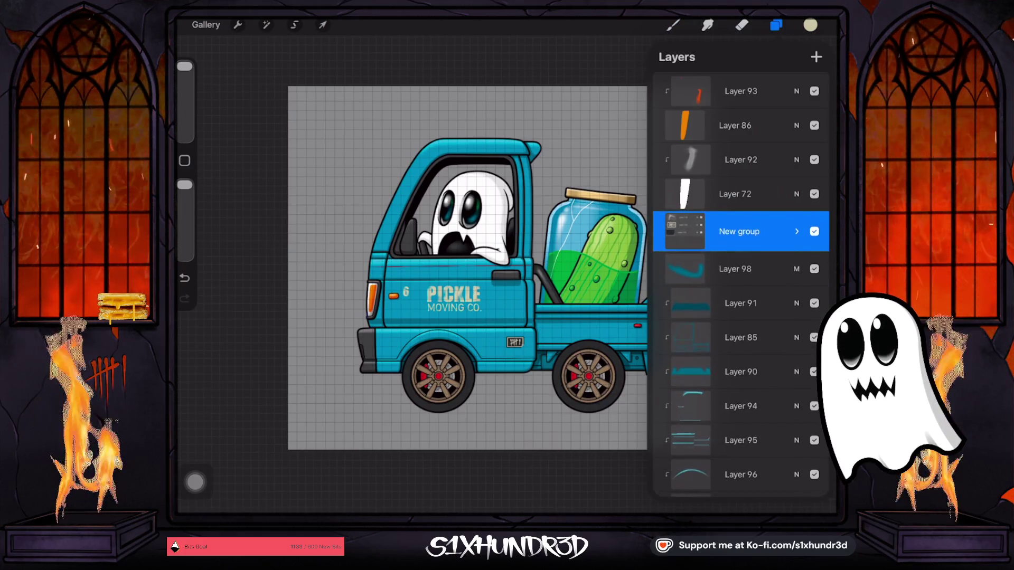
{"action": "left_click", "coordinate": [816, 57]}
Make Ghosty Tech Pen 2 the active brush.
{"action": "left_click", "coordinate": [673, 25]}
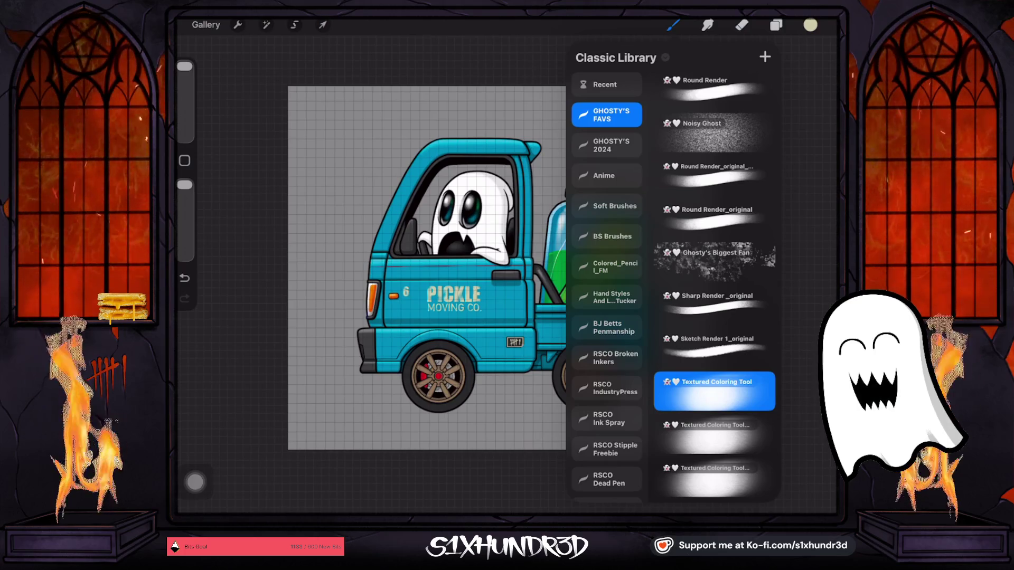
{"action": "scroll", "coordinate": [714, 285], "scroll_direction": "up", "scroll_amount": 10}
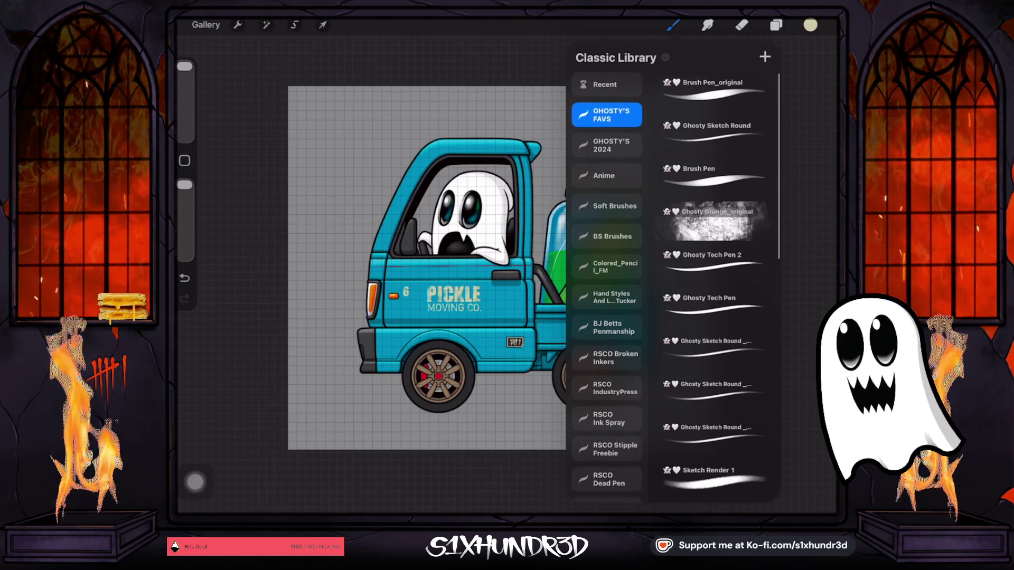
{"action": "left_click", "coordinate": [713, 264]}
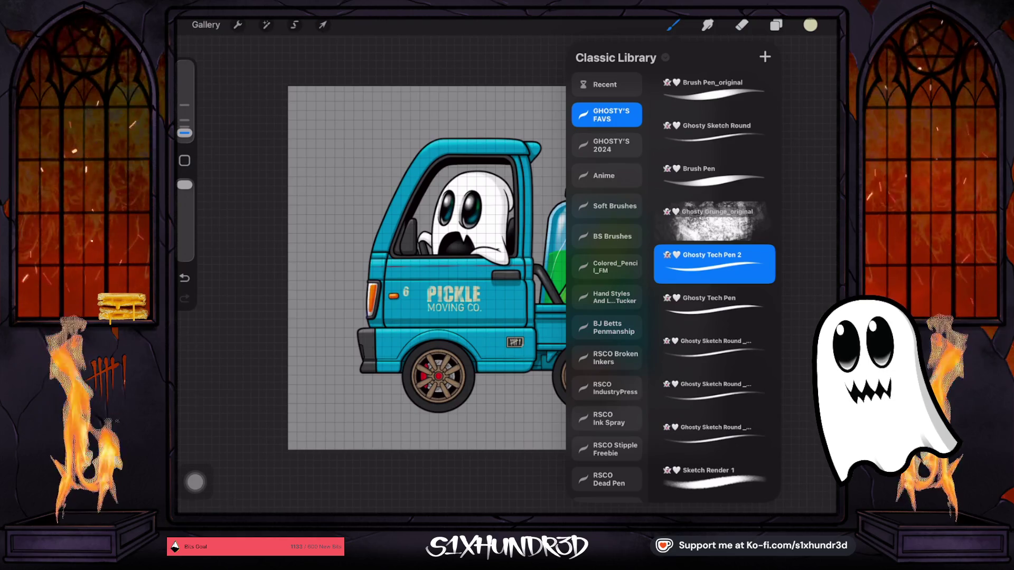
{"action": "scroll", "coordinate": [507, 254], "scroll_direction": "up", "scroll_amount": 5}
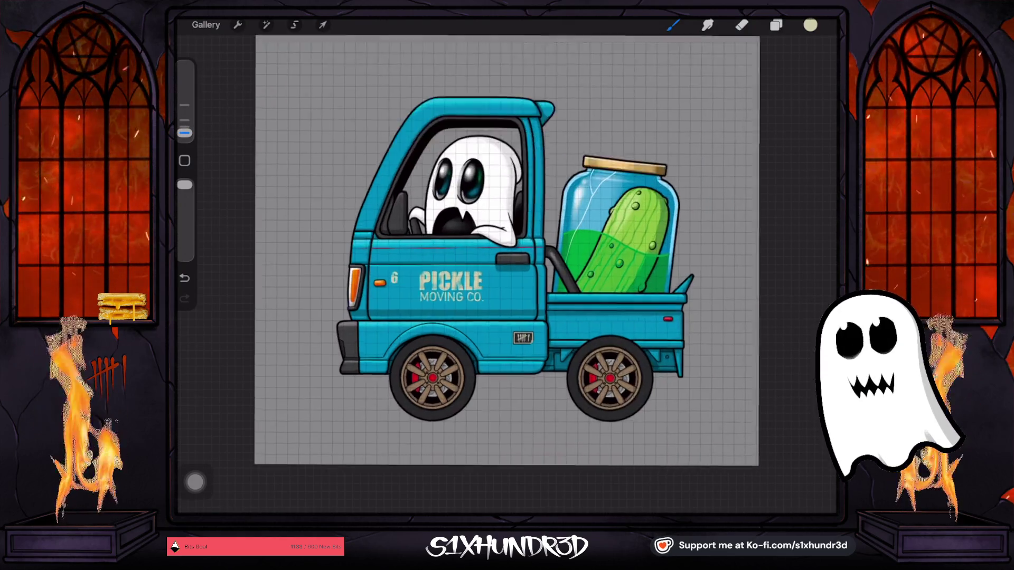
{"action": "scroll", "coordinate": [317, 291], "scroll_direction": "up", "scroll_amount": 2}
{"action": "scroll", "coordinate": [317, 291], "scroll_direction": "up", "scroll_amount": 2}
{"action": "scroll", "coordinate": [317, 290], "scroll_direction": "up", "scroll_amount": 2}
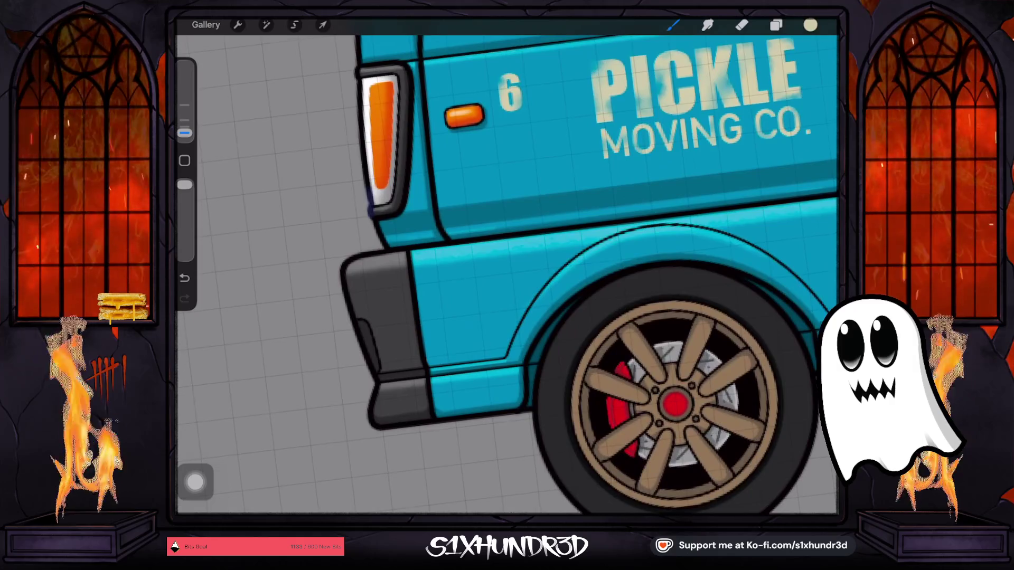
{"action": "scroll", "coordinate": [317, 290], "scroll_direction": "up", "scroll_amount": 2}
{"action": "left_click", "coordinate": [776, 25]}
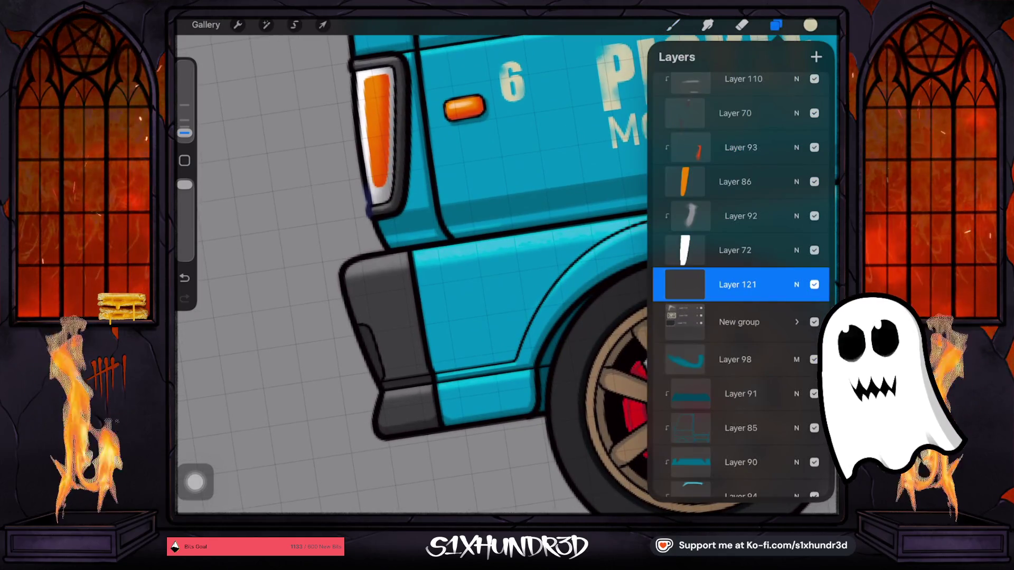
Move Layer 121 to the top and start a cream stroke on the bumper with a slightly larger brush.
{"action": "mouse_move", "coordinate": [738, 285]}
{"action": "left_mouse_down"}
{"action": "mouse_move", "coordinate": [782, 102]}
{"action": "mouse_move", "coordinate": [744, 84]}
{"action": "left_mouse_up"}
{"action": "left_click", "coordinate": [673, 24]}
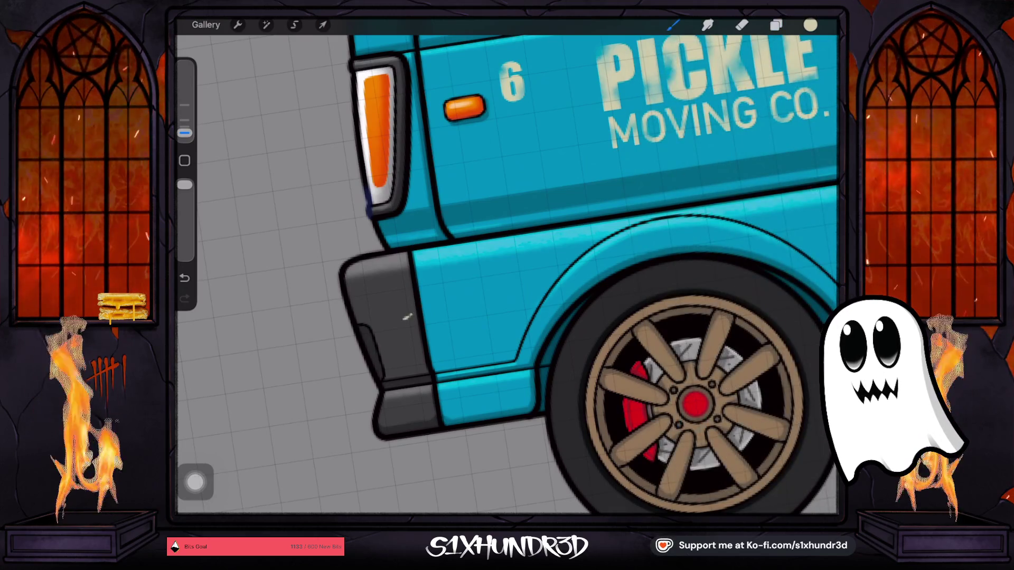
{"action": "left_click_drag", "start_coordinate": [438, 294], "coordinate": [402, 319]}
{"action": "left_click_drag", "start_coordinate": [184, 132], "coordinate": [184, 127]}
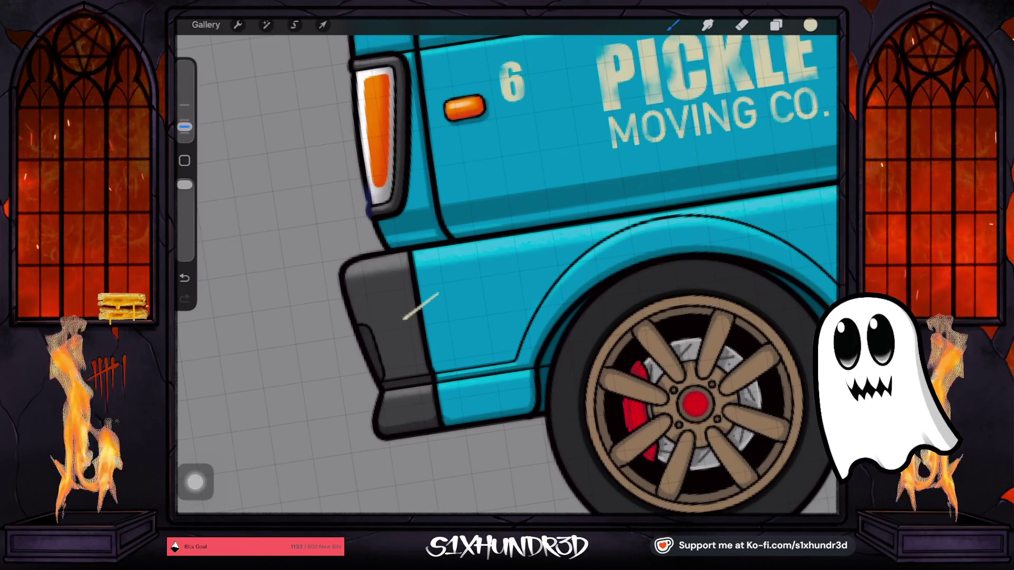
{"action": "scroll", "coordinate": [475, 296], "scroll_direction": "up", "scroll_amount": 3}
Paint parallel diagonal cream strokes into a tape strip and round its lower-left end.
{"action": "left_click_drag", "start_coordinate": [472, 262], "coordinate": [419, 308]}
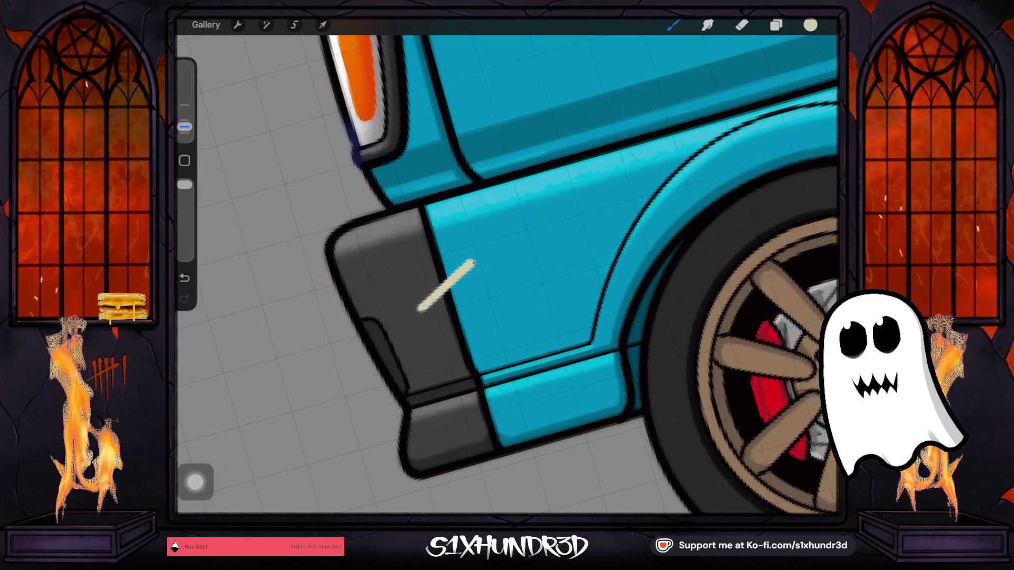
{"action": "left_click_drag", "start_coordinate": [487, 280], "coordinate": [439, 318]}
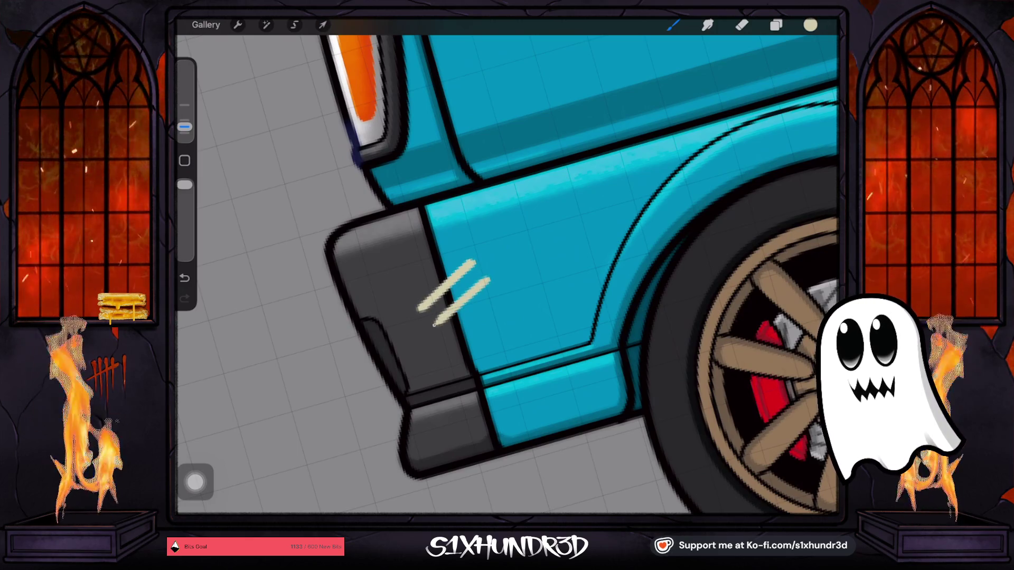
{"action": "left_click_drag", "start_coordinate": [488, 280], "coordinate": [424, 333]}
{"action": "mouse_move", "coordinate": [473, 262]}
{"action": "left_mouse_down"}
{"action": "mouse_move", "coordinate": [414, 315]}
{"action": "mouse_move", "coordinate": [426, 332]}
{"action": "mouse_move", "coordinate": [477, 266]}
{"action": "mouse_move", "coordinate": [481, 277]}
{"action": "left_mouse_up"}
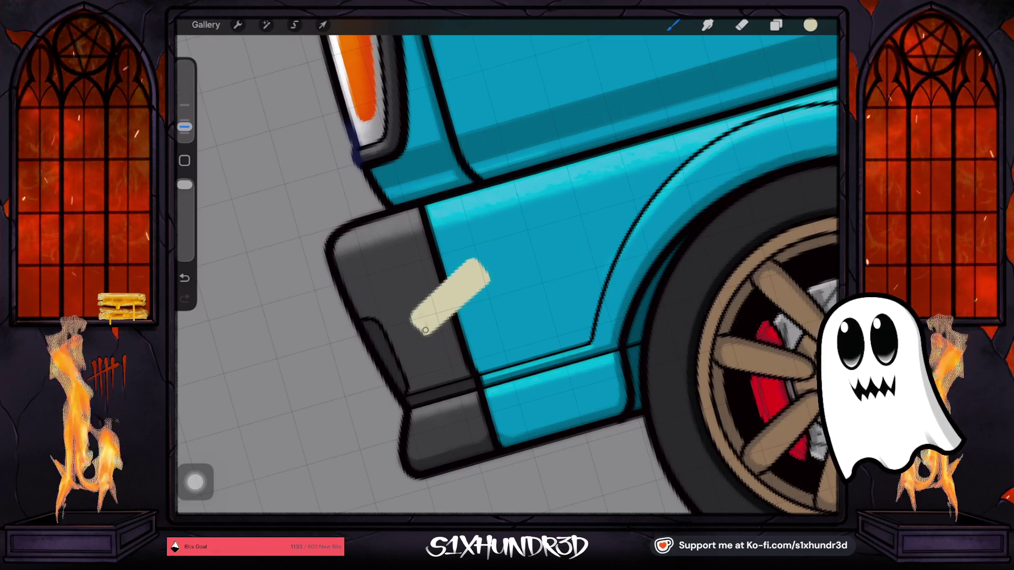
{"action": "left_click_drag", "start_coordinate": [414, 319], "coordinate": [428, 331]}
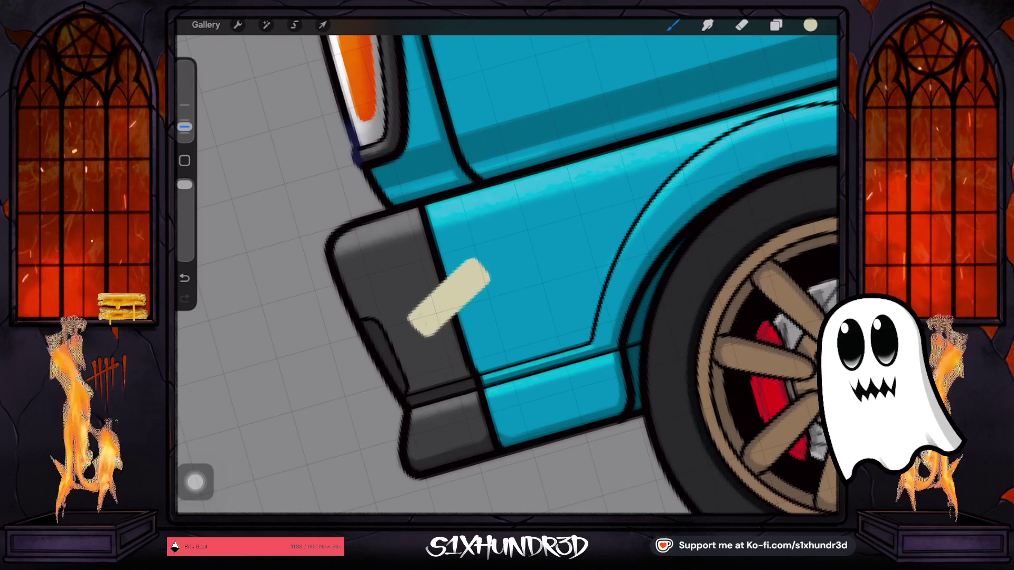
{"action": "scroll", "coordinate": [507, 274], "scroll_direction": "down", "scroll_amount": 10}
{"action": "scroll", "coordinate": [505, 364], "scroll_direction": "up", "scroll_amount": 3}
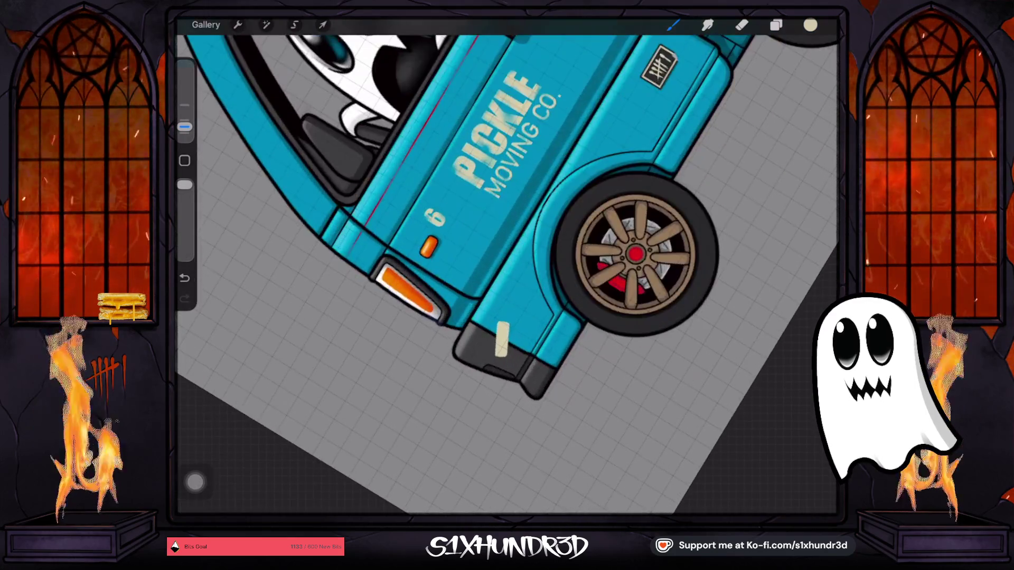
Extend the tape's lower-left arm and paint a crossing cream arm up-right, filling its gap.
{"action": "scroll", "coordinate": [505, 364], "scroll_direction": "up", "scroll_amount": 3}
{"action": "scroll", "coordinate": [504, 365], "scroll_direction": "up", "scroll_amount": 2}
{"action": "scroll", "coordinate": [505, 365], "scroll_direction": "up", "scroll_amount": 2}
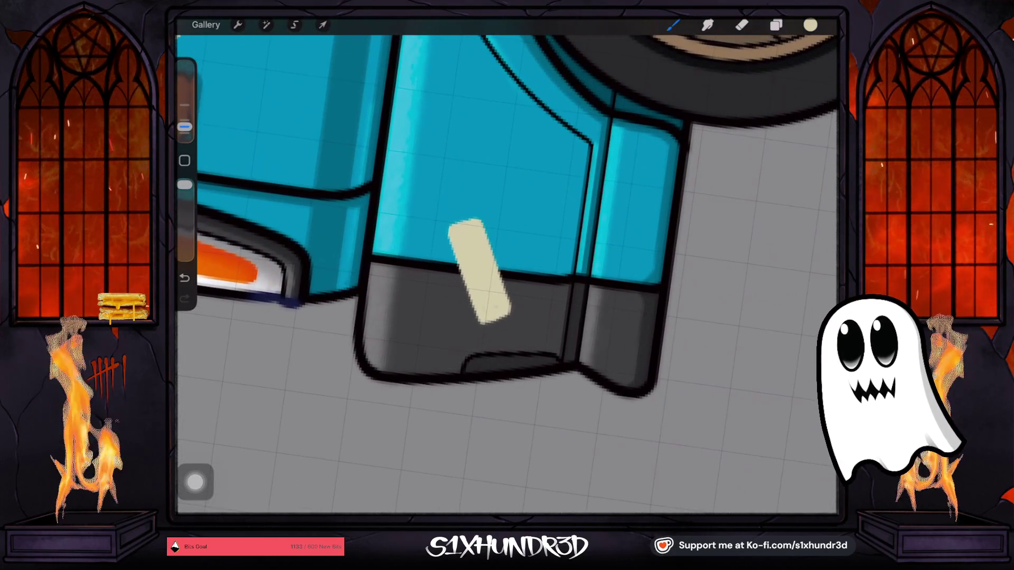
{"action": "left_click_drag", "start_coordinate": [440, 286], "coordinate": [433, 291]}
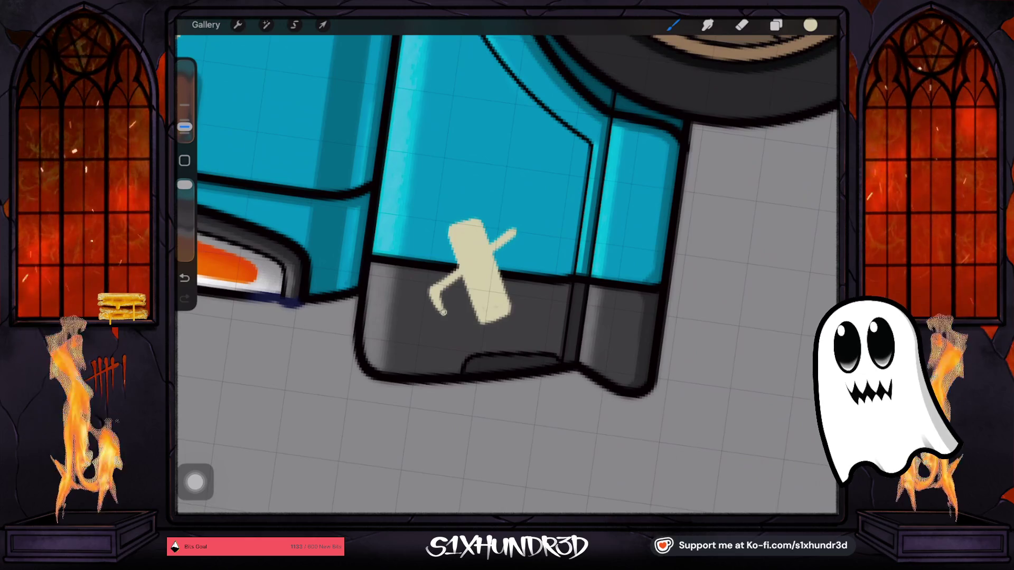
{"action": "left_click_drag", "start_coordinate": [520, 264], "coordinate": [529, 258]}
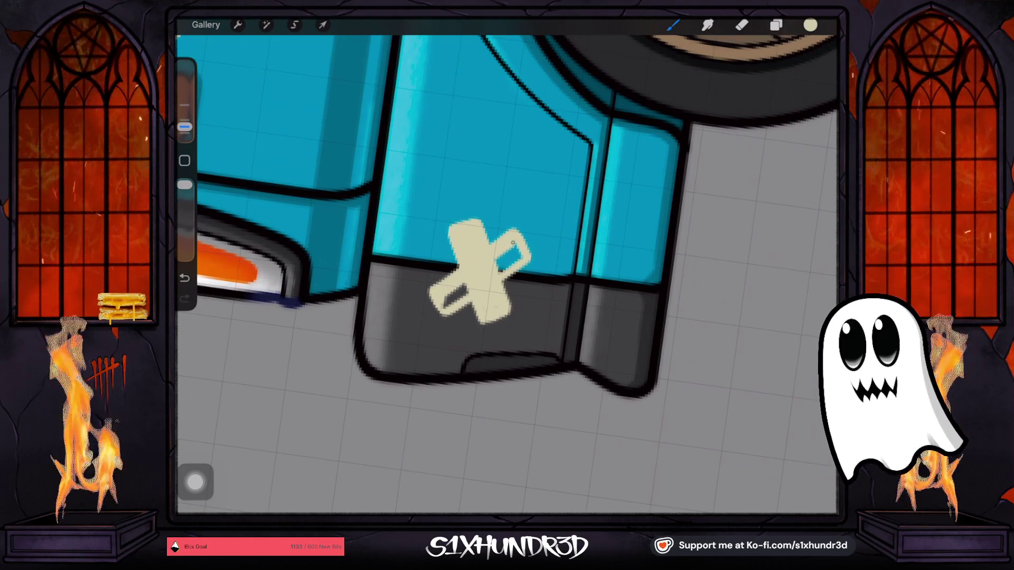
{"action": "left_click_drag", "start_coordinate": [501, 270], "coordinate": [521, 255]}
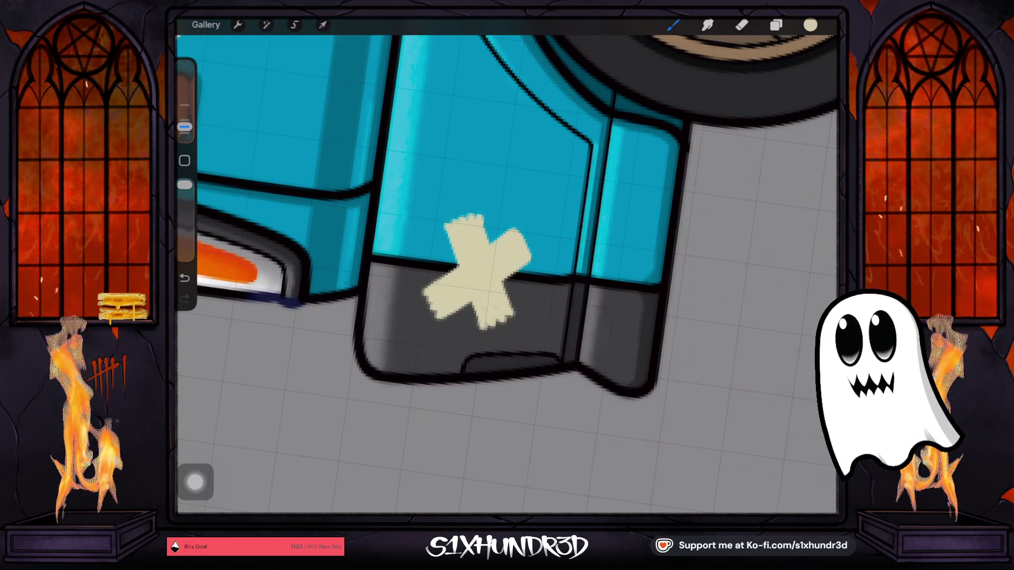
Undo the last paint stroke and zoom out to view the whole truck.
{"action": "scroll", "coordinate": [507, 264], "scroll_direction": "down", "scroll_amount": 5}
{"action": "scroll", "coordinate": [507, 264], "scroll_direction": "down", "scroll_amount": 3}
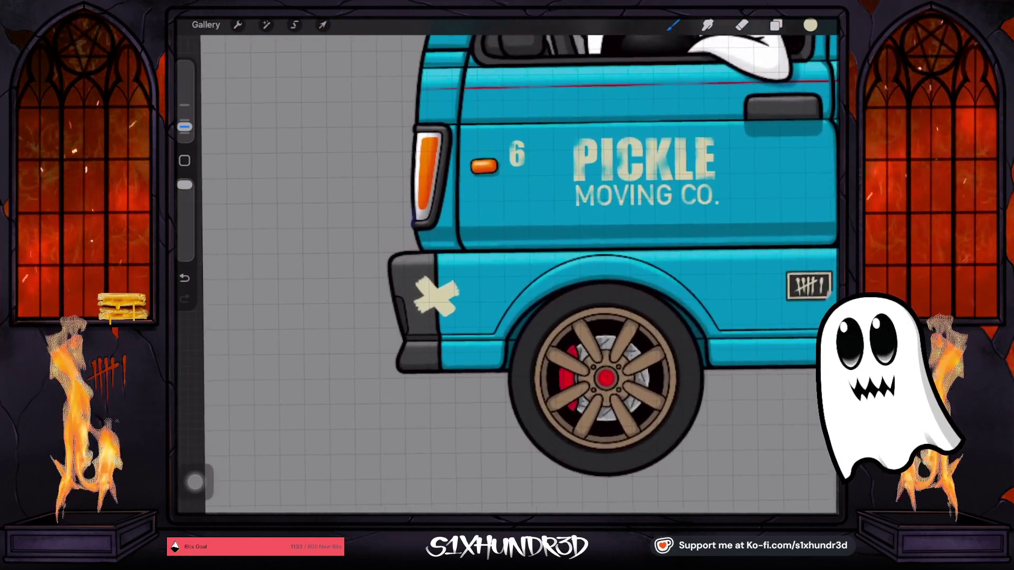
{"action": "left_click", "coordinate": [184, 278]}
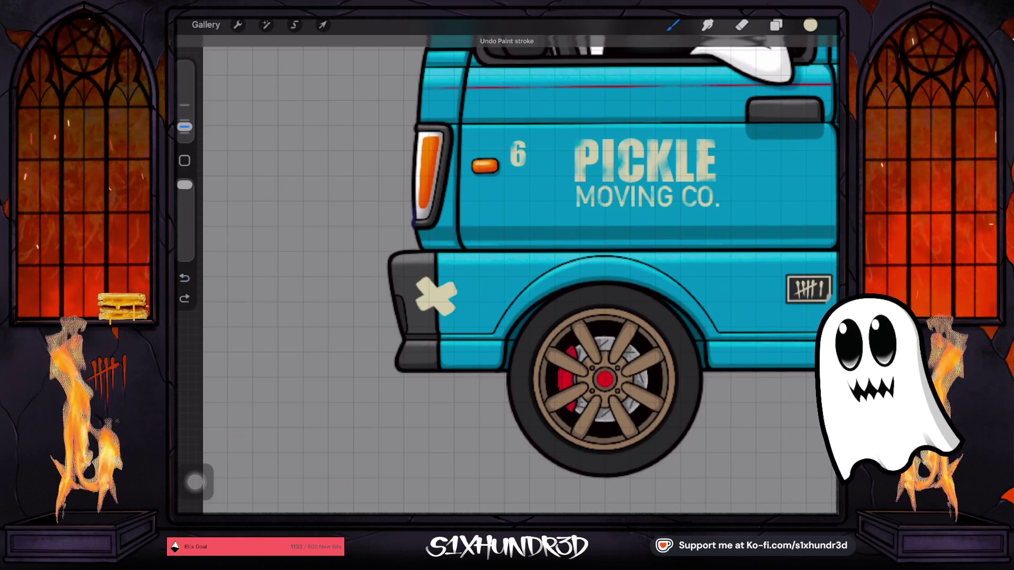
{"action": "scroll", "coordinate": [528, 264], "scroll_direction": "down", "scroll_amount": 5}
{"action": "scroll", "coordinate": [515, 264], "scroll_direction": "down", "scroll_amount": 2}
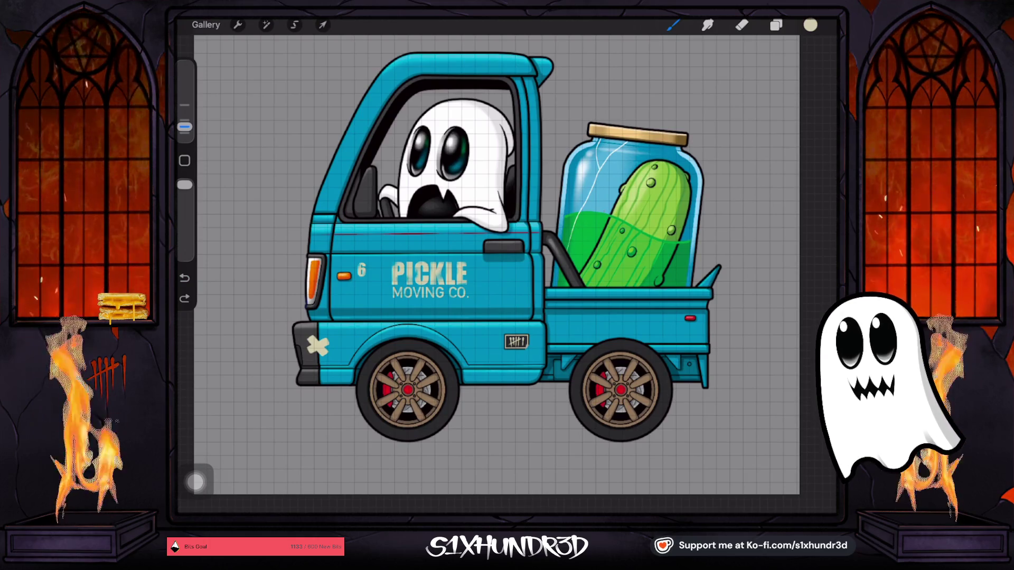
Switch the paint colour to black and add a new layer for the tape outline.
{"action": "left_click", "coordinate": [810, 24]}
{"action": "left_click", "coordinate": [775, 25]}
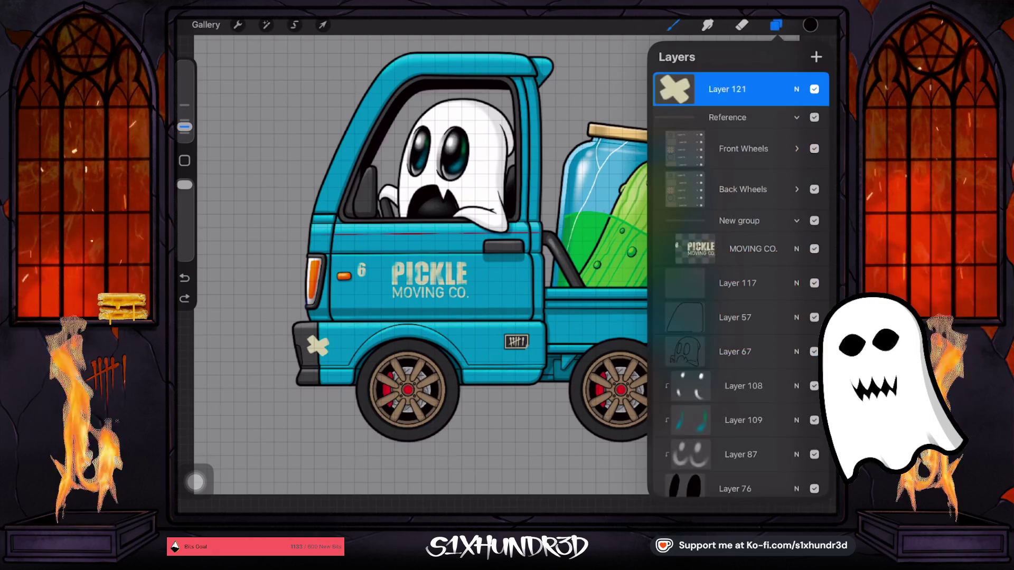
{"action": "left_click", "coordinate": [816, 57]}
Set the brush's Stabilization to 92% and reduce its size to 1%.
{"action": "left_click", "coordinate": [673, 25]}
{"action": "left_click", "coordinate": [724, 255]}
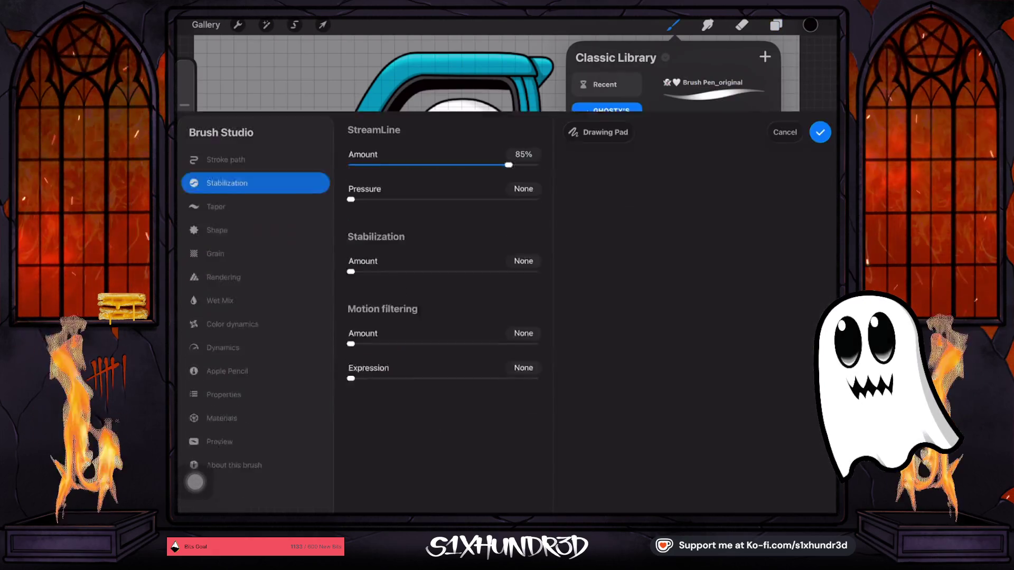
{"action": "left_click_drag", "start_coordinate": [351, 174], "coordinate": [521, 174]}
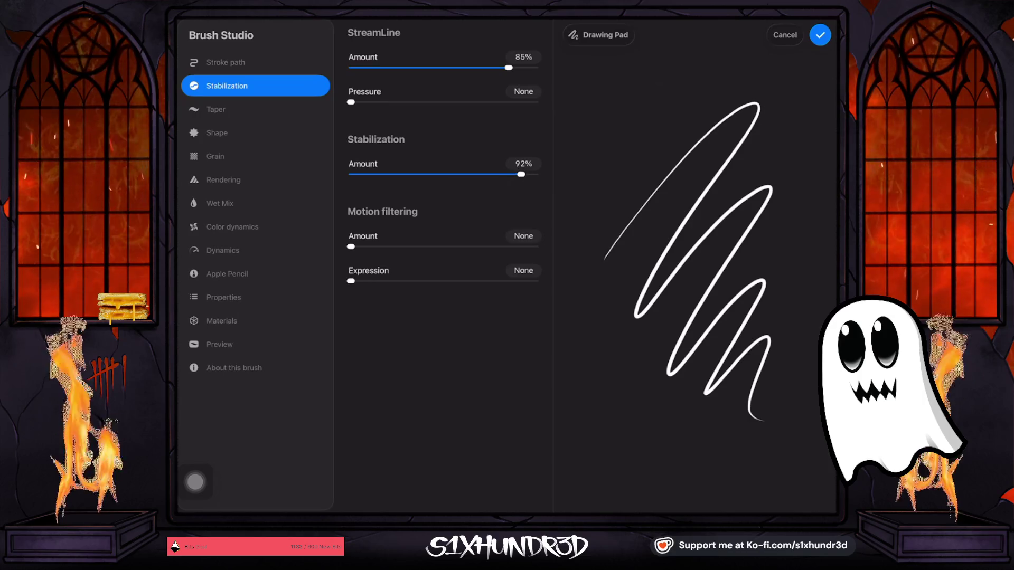
{"action": "left_click", "coordinate": [820, 35]}
{"action": "left_click", "coordinate": [672, 25]}
{"action": "left_click_drag", "start_coordinate": [184, 127], "coordinate": [184, 133]}
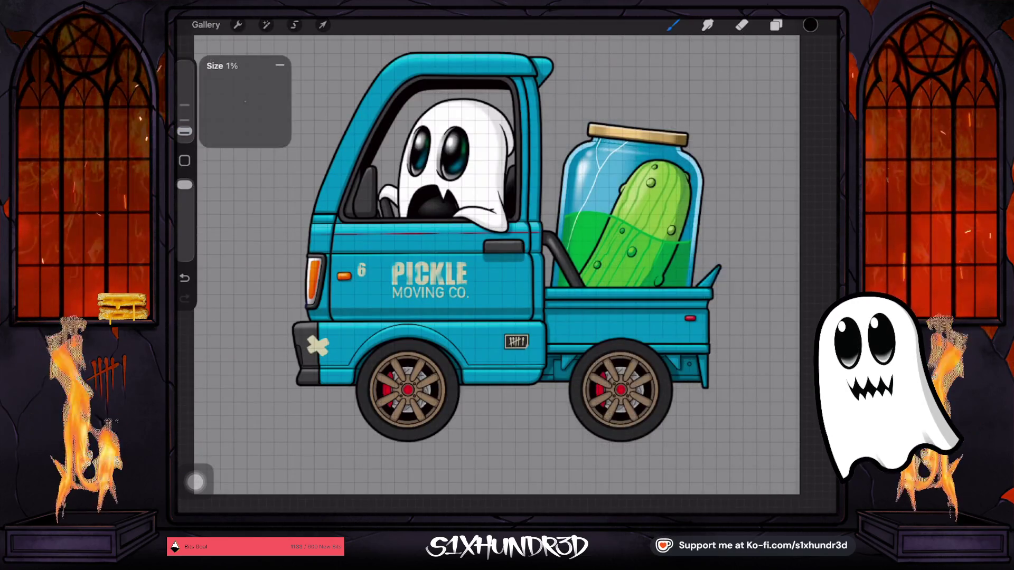
Undo a stray dark stroke and outline the tape's upper-left and left edges in black.
{"action": "scroll", "coordinate": [317, 346], "scroll_direction": "up", "scroll_amount": 1}
{"action": "scroll", "coordinate": [317, 346], "scroll_direction": "up", "scroll_amount": 5}
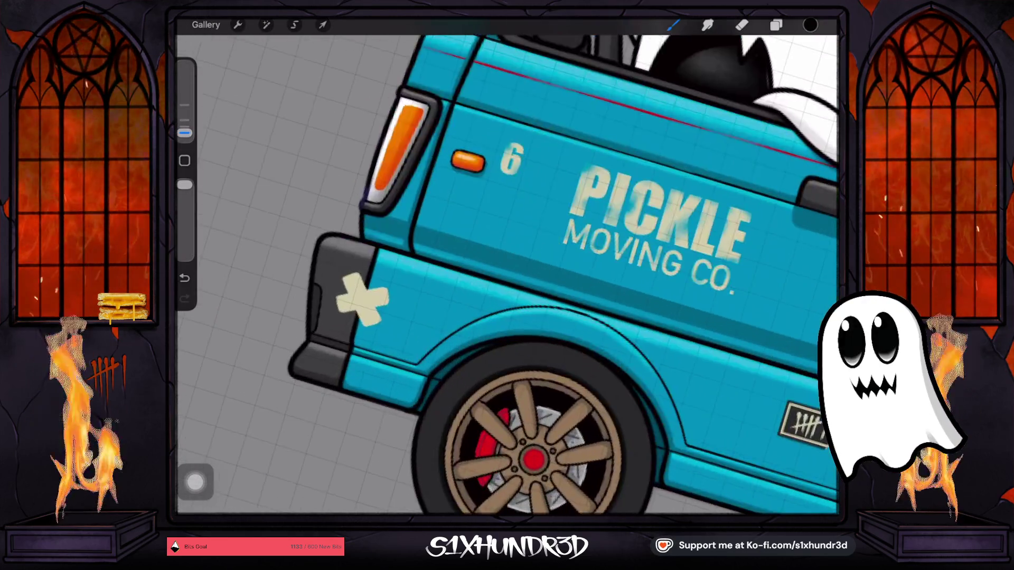
{"action": "scroll", "coordinate": [317, 345], "scroll_direction": "up", "scroll_amount": 3}
{"action": "scroll", "coordinate": [317, 346], "scroll_direction": "up", "scroll_amount": 2}
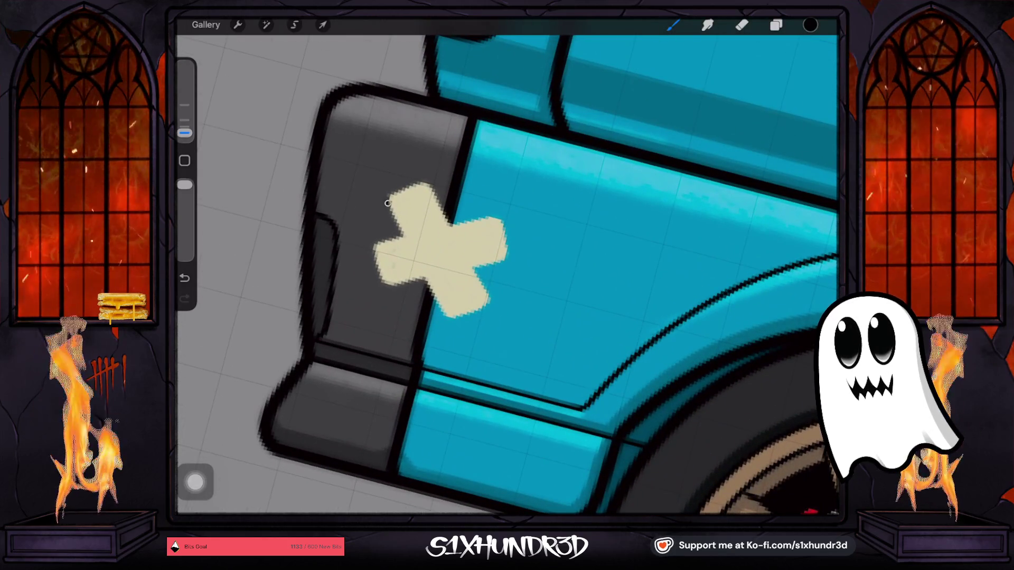
{"action": "key", "text": "ctrl+z"}
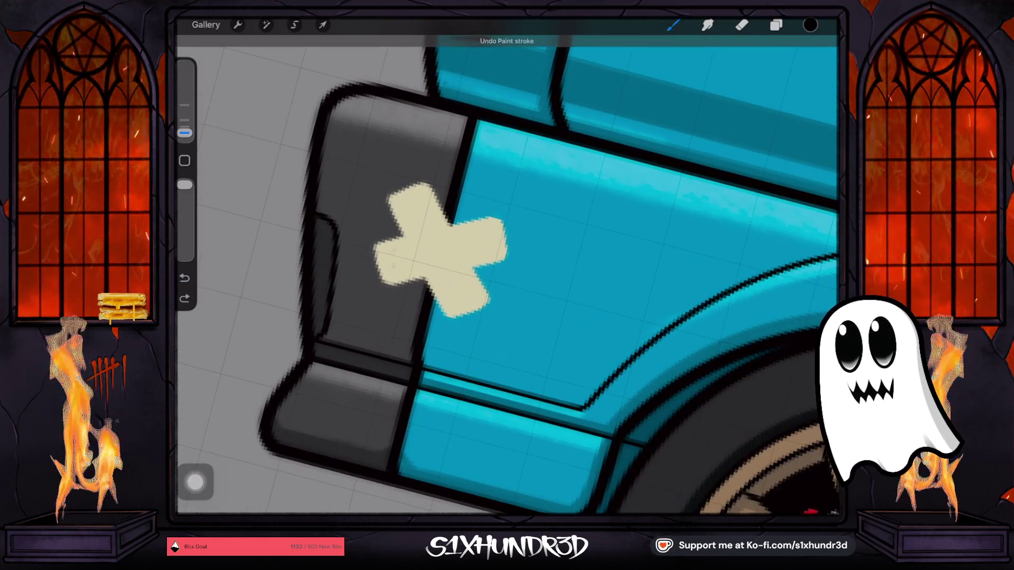
{"action": "scroll", "coordinate": [507, 275], "scroll_direction": "up", "scroll_amount": 2}
{"action": "scroll", "coordinate": [507, 275], "scroll_direction": "up", "scroll_amount": 2}
{"action": "scroll", "coordinate": [608, 275], "scroll_direction": "up", "scroll_amount": 1}
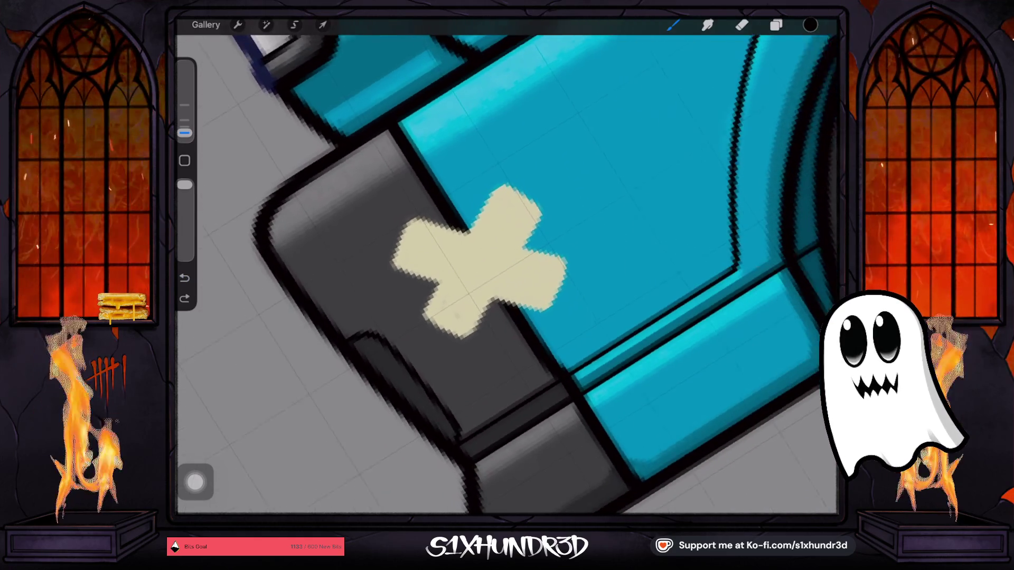
{"action": "scroll", "coordinate": [607, 275], "scroll_direction": "up", "scroll_amount": 2}
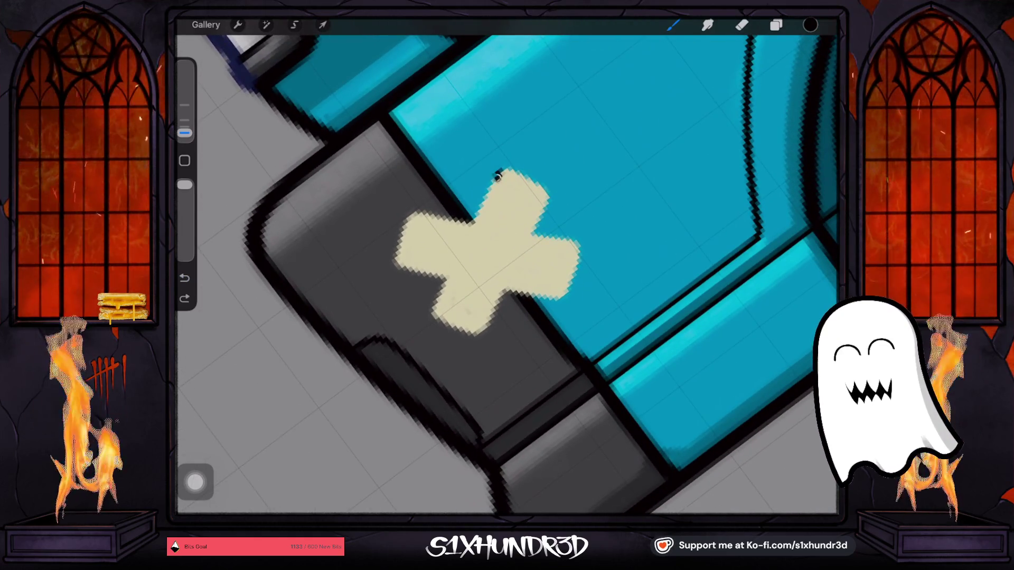
{"action": "left_click_drag", "start_coordinate": [499, 170], "coordinate": [461, 255]}
{"action": "left_click_drag", "start_coordinate": [442, 292], "coordinate": [432, 311]}
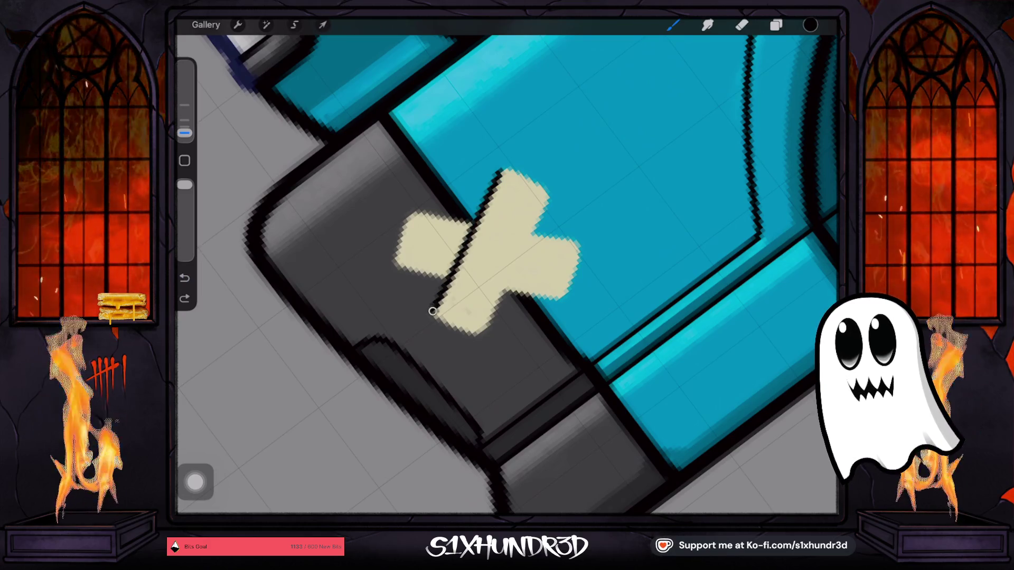
Outline the upper-right arm, short left edge and lower arm in black, then zoom out.
{"action": "left_click_drag", "start_coordinate": [548, 196], "coordinate": [519, 259]}
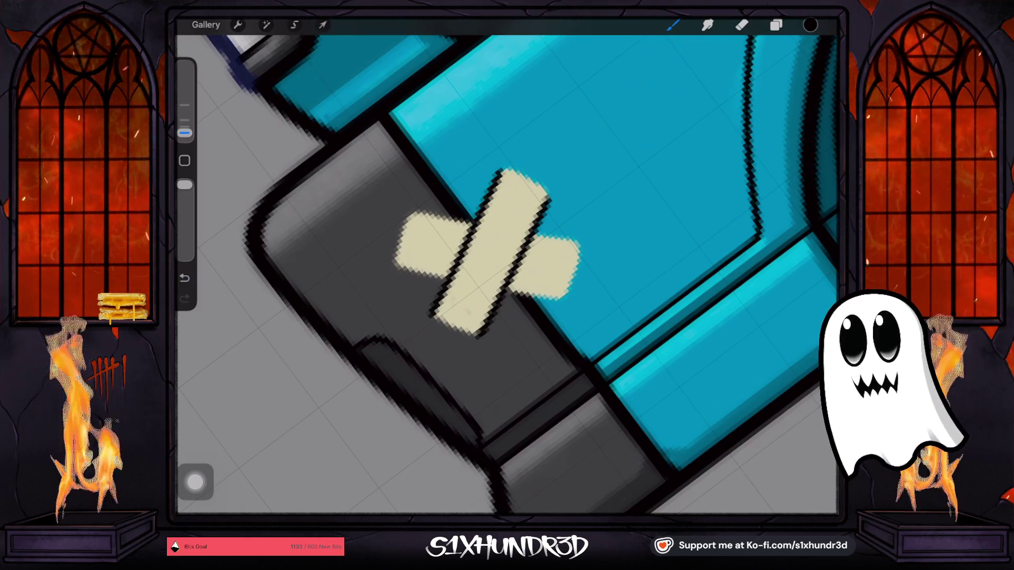
{"action": "left_click_drag", "start_coordinate": [486, 326], "coordinate": [507, 264]}
{"action": "left_click_drag", "start_coordinate": [395, 276], "coordinate": [410, 304]}
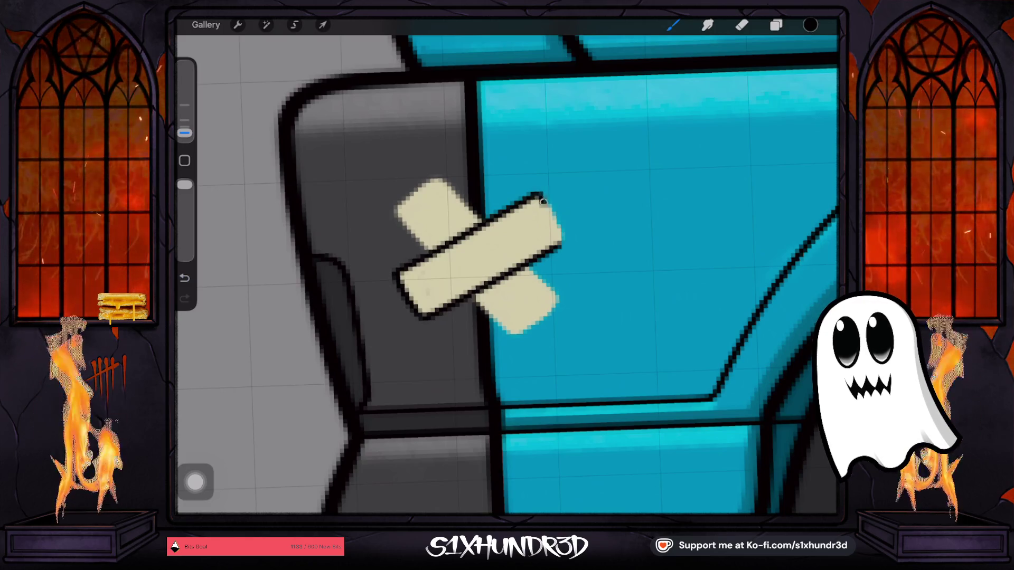
{"action": "key", "text": "ctrl+z"}
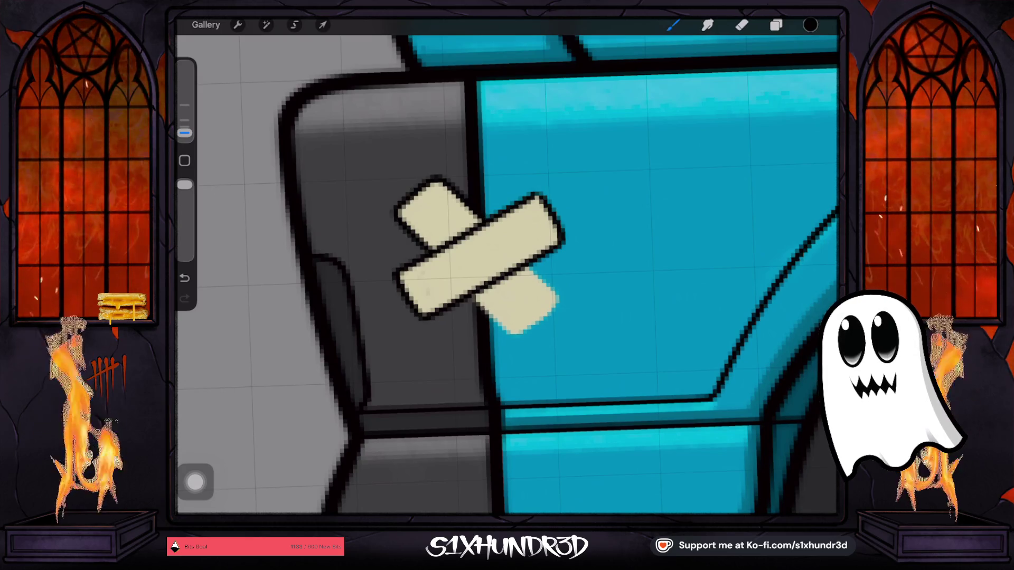
{"action": "left_click_drag", "start_coordinate": [470, 205], "coordinate": [470, 158]}
{"action": "mouse_move", "coordinate": [423, 237]}
{"action": "left_mouse_down"}
{"action": "mouse_move", "coordinate": [418, 288]}
{"action": "mouse_move", "coordinate": [488, 315]}
{"action": "left_mouse_up"}
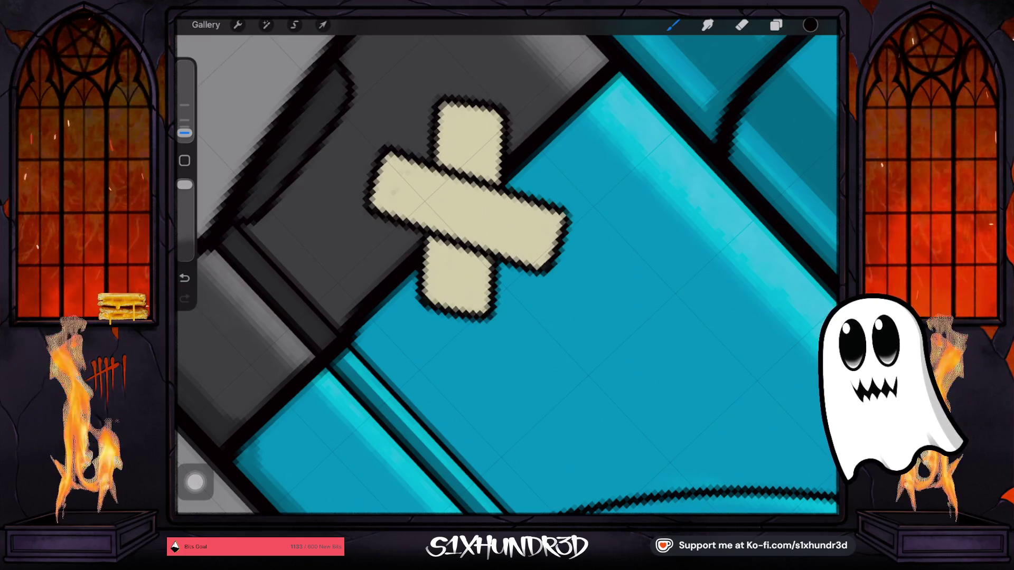
{"action": "scroll", "coordinate": [494, 264], "scroll_direction": "down", "scroll_amount": 5}
{"action": "scroll", "coordinate": [528, 254], "scroll_direction": "down", "scroll_amount": 5}
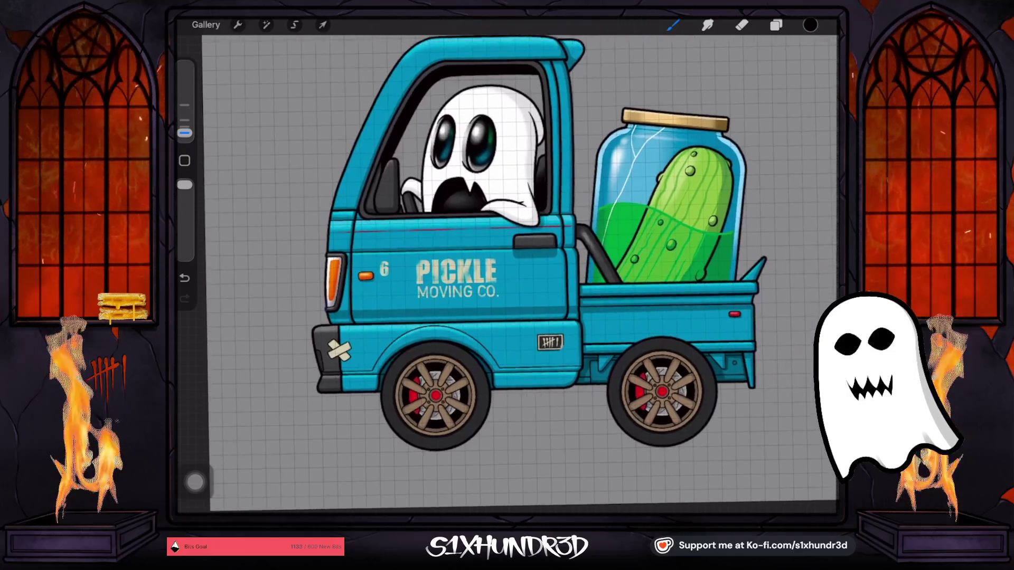
{"action": "left_click", "coordinate": [810, 25]}
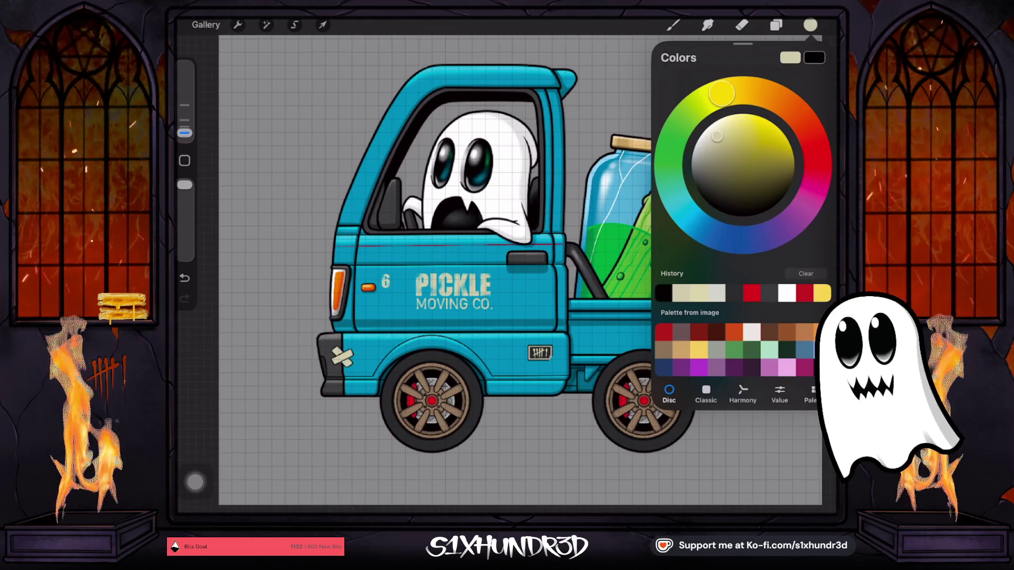
Pick an olive tone and switch to the Textured Coloring Tool on Layer 122.
{"action": "left_click", "coordinate": [715, 171]}
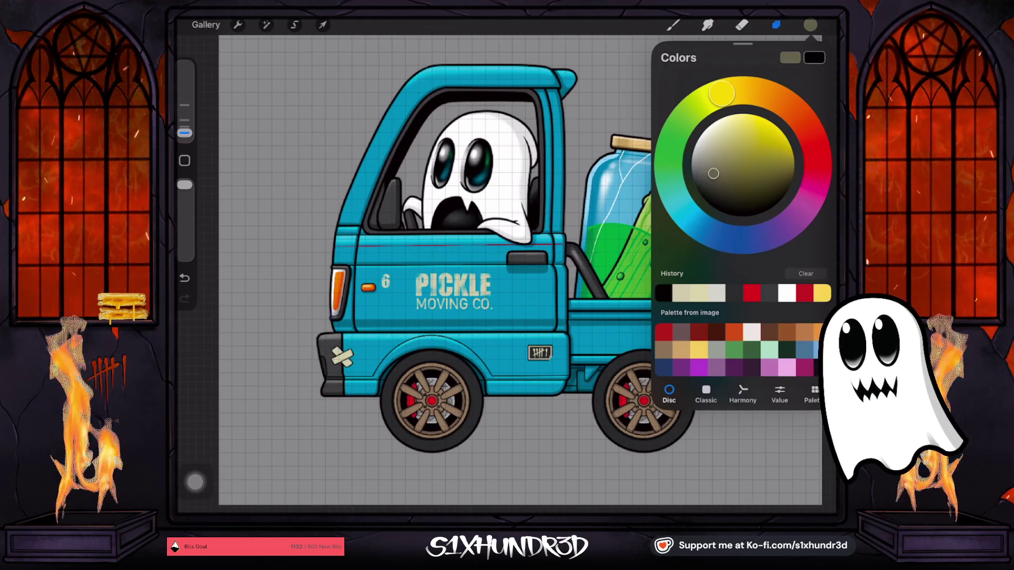
{"action": "left_click", "coordinate": [776, 24]}
{"action": "left_click", "coordinate": [727, 88]}
{"action": "left_click", "coordinate": [673, 24]}
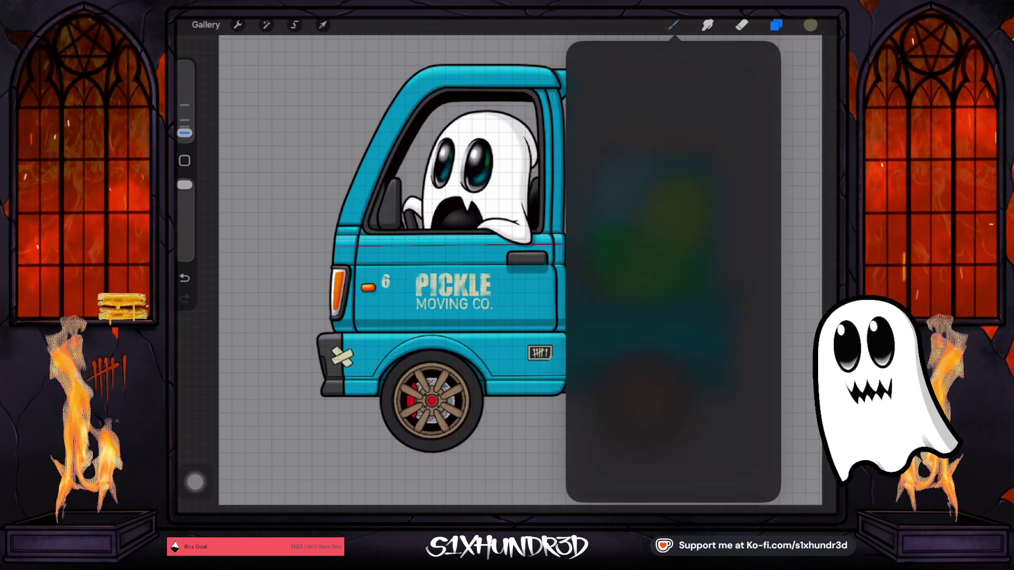
{"action": "scroll", "coordinate": [713, 285], "scroll_direction": "down", "scroll_amount": 10}
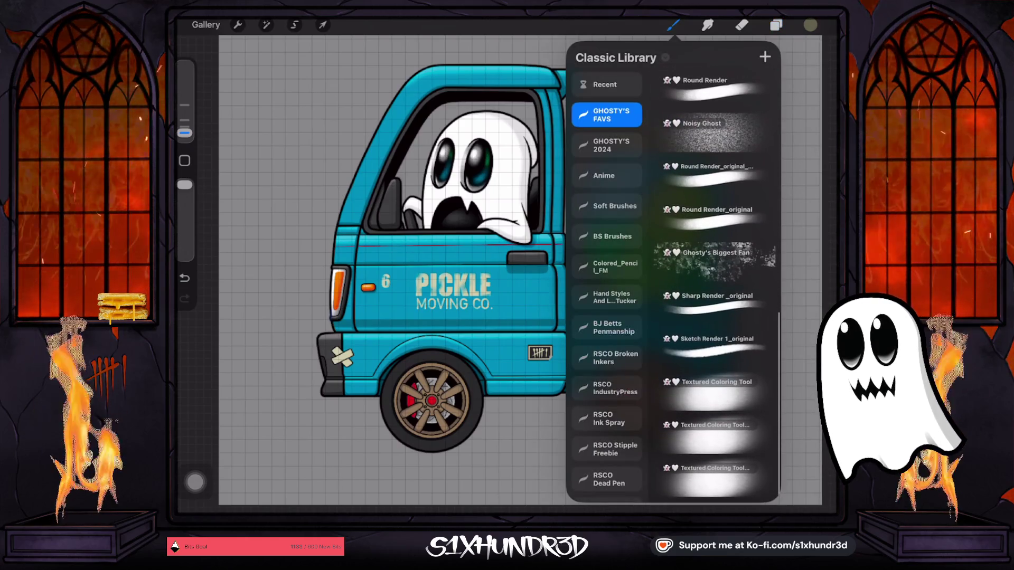
{"action": "left_click", "coordinate": [707, 391]}
{"action": "left_click_drag", "start_coordinate": [248, 507], "coordinate": [523, 510]}
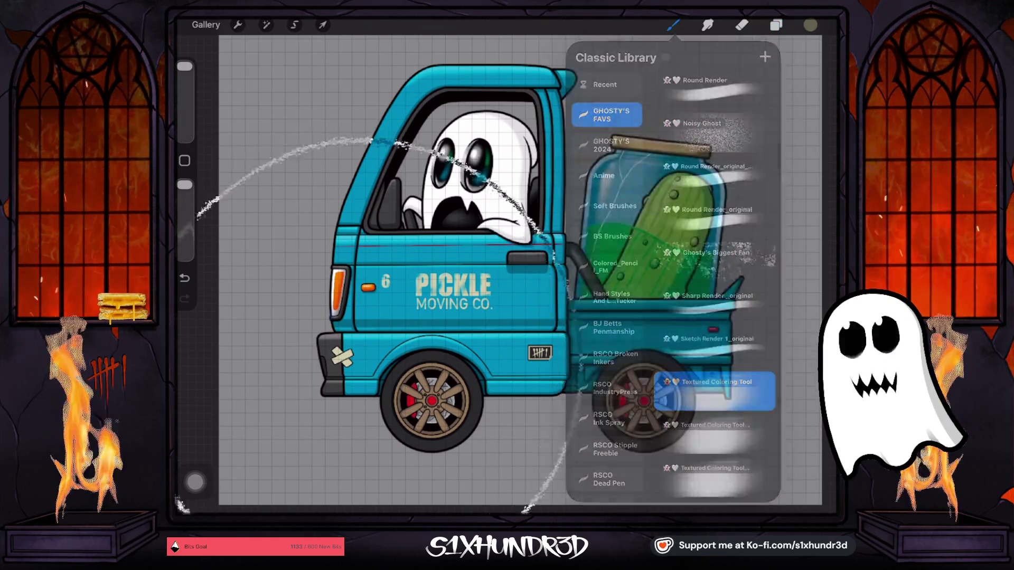
Undo the stray circular stroke and choose a light grey drawing colour.
{"action": "key", "text": "ctrl+z"}
{"action": "scroll", "coordinate": [307, 370], "scroll_direction": "up", "scroll_amount": 5}
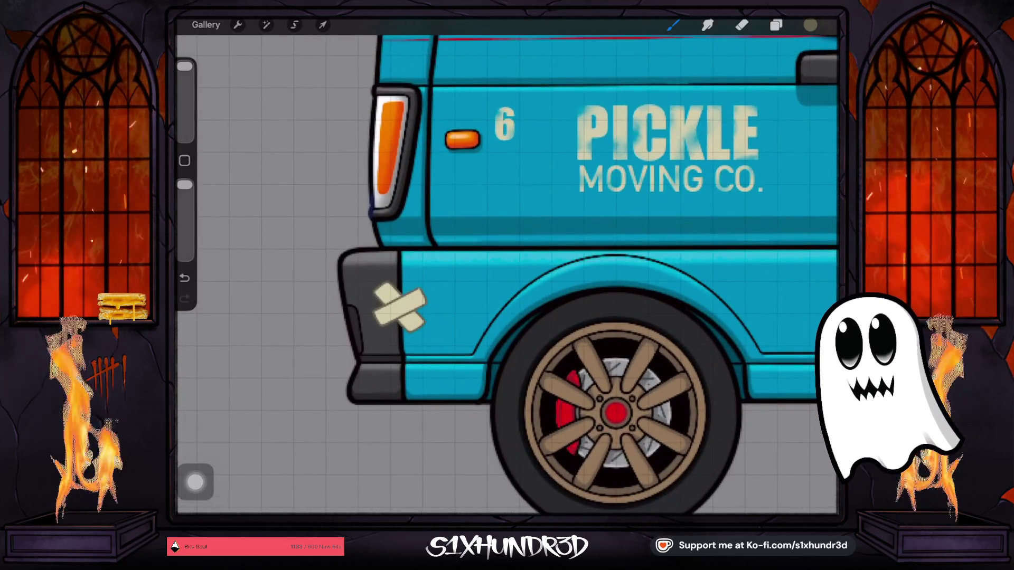
{"action": "left_click", "coordinate": [811, 25]}
{"action": "left_click_drag", "start_coordinate": [713, 173], "coordinate": [703, 132]}
{"action": "left_click", "coordinate": [810, 25]}
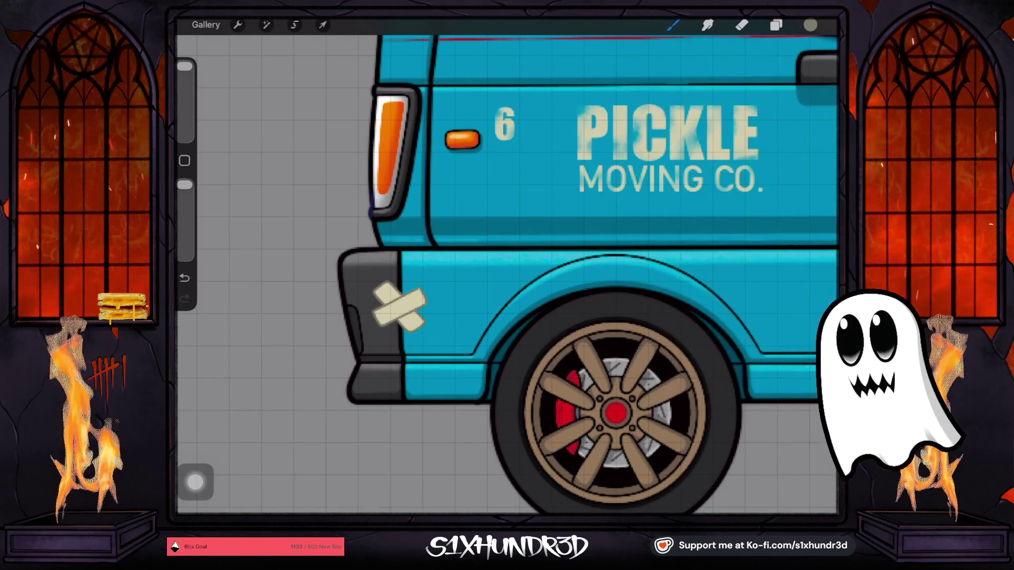
Zoom out and sample the teal colour of the truck door.
{"action": "scroll", "coordinate": [507, 264], "scroll_direction": "down", "scroll_amount": 5}
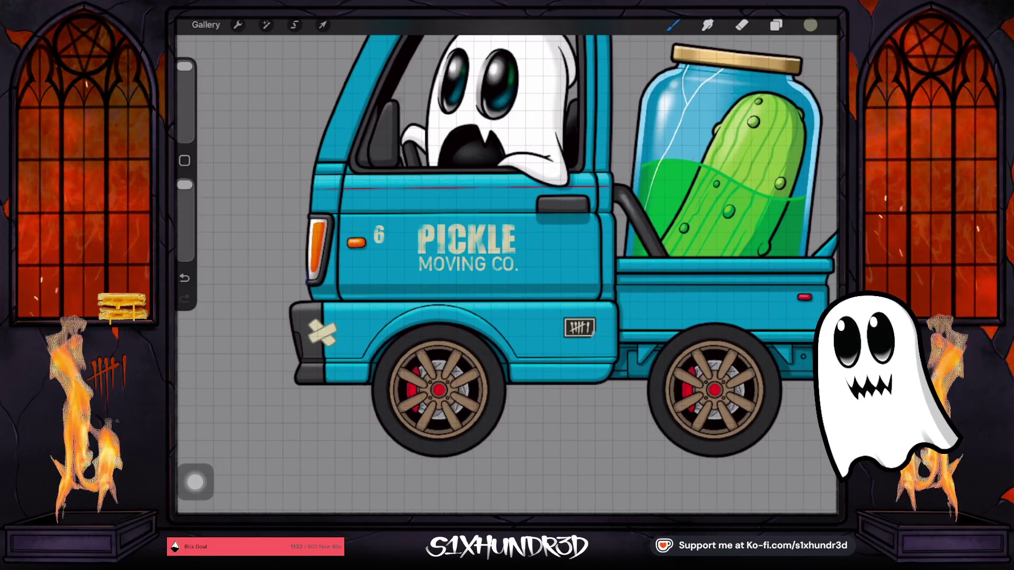
{"action": "scroll", "coordinate": [507, 253], "scroll_direction": "down", "scroll_amount": 3}
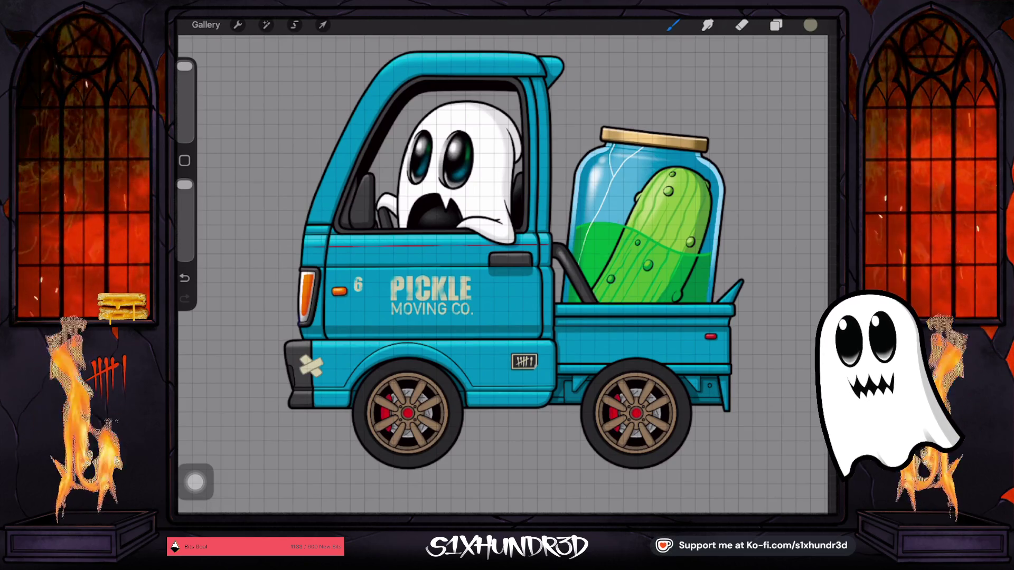
{"action": "left_click", "coordinate": [345, 317]}
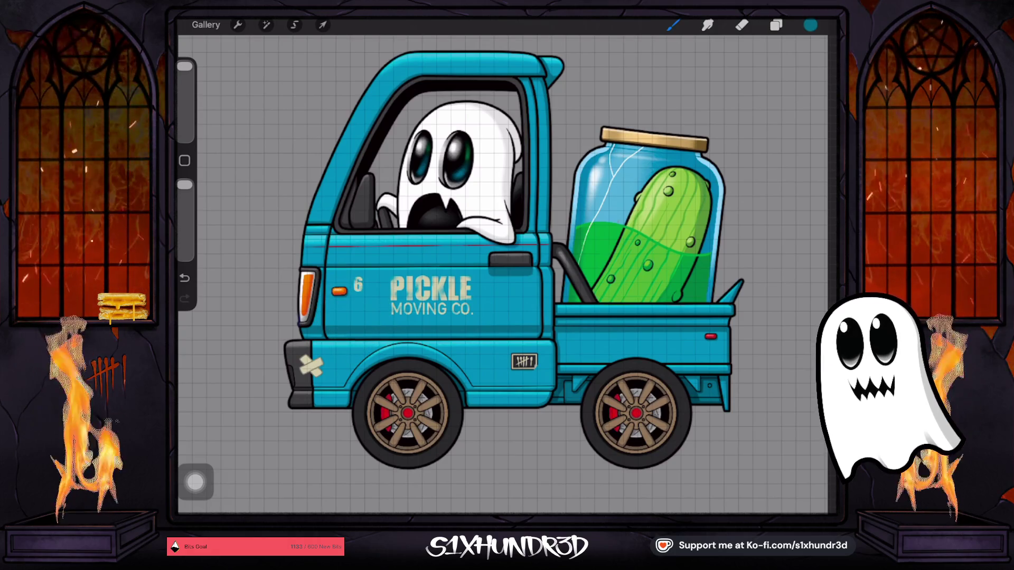
Mix a dark brown in the Colors disc, shifting the hue toward orange brown.
{"action": "scroll", "coordinate": [491, 264], "scroll_direction": "down", "scroll_amount": 2}
{"action": "left_click", "coordinate": [811, 24]}
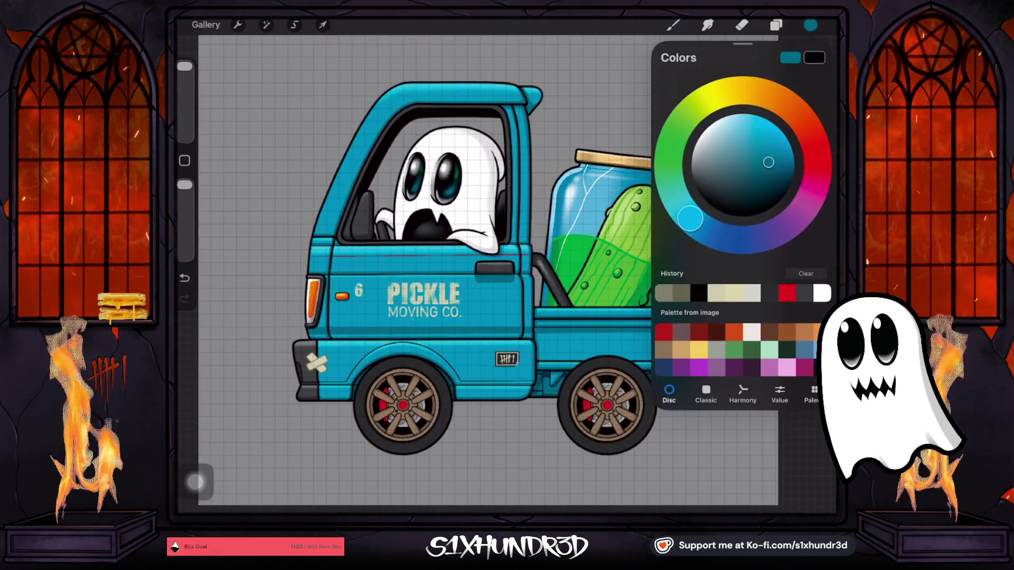
{"action": "mouse_move", "coordinate": [690, 218]}
{"action": "left_mouse_down"}
{"action": "mouse_move", "coordinate": [803, 209]}
{"action": "mouse_move", "coordinate": [809, 131]}
{"action": "left_mouse_up"}
{"action": "left_click_drag", "start_coordinate": [769, 162], "coordinate": [728, 180]}
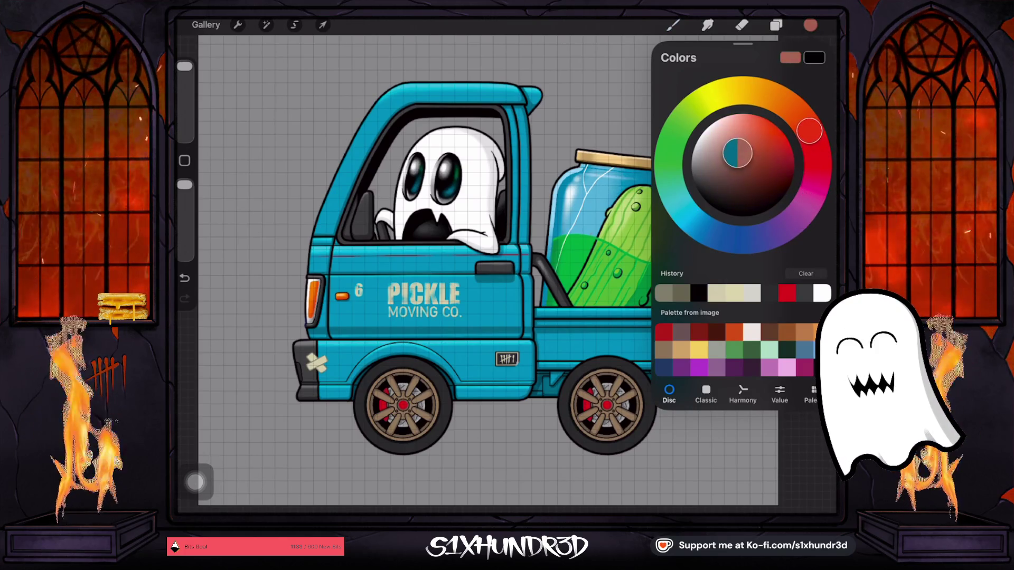
{"action": "left_click_drag", "start_coordinate": [809, 131], "coordinate": [796, 113]}
{"action": "left_click_drag", "start_coordinate": [727, 180], "coordinate": [721, 181]}
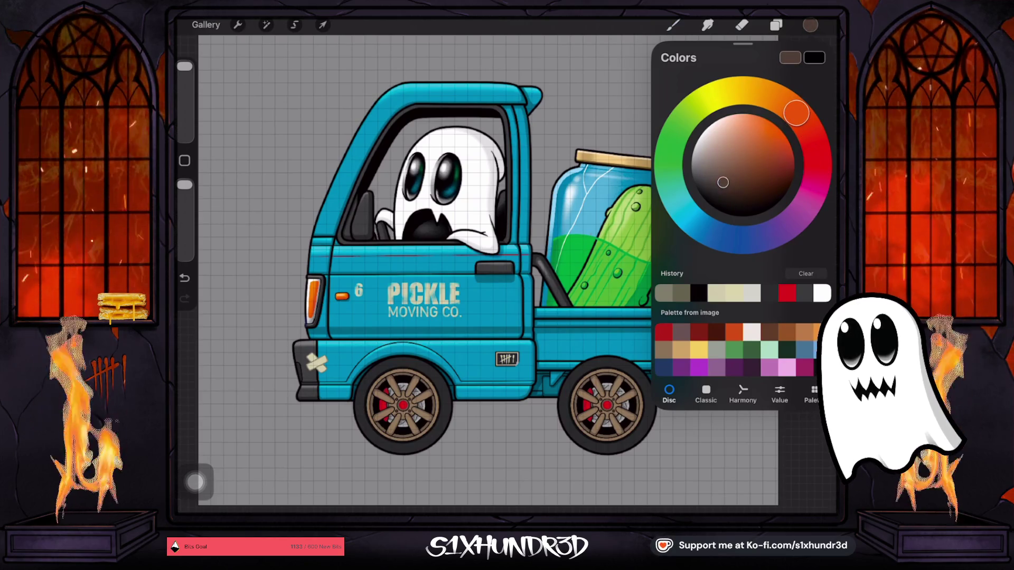
Add a new empty layer above Layer 91.
{"action": "left_click", "coordinate": [775, 25]}
{"action": "scroll", "coordinate": [740, 285], "scroll_direction": "down", "scroll_amount": 5}
{"action": "scroll", "coordinate": [739, 286], "scroll_direction": "down", "scroll_amount": 5}
{"action": "scroll", "coordinate": [739, 285], "scroll_direction": "down", "scroll_amount": 5}
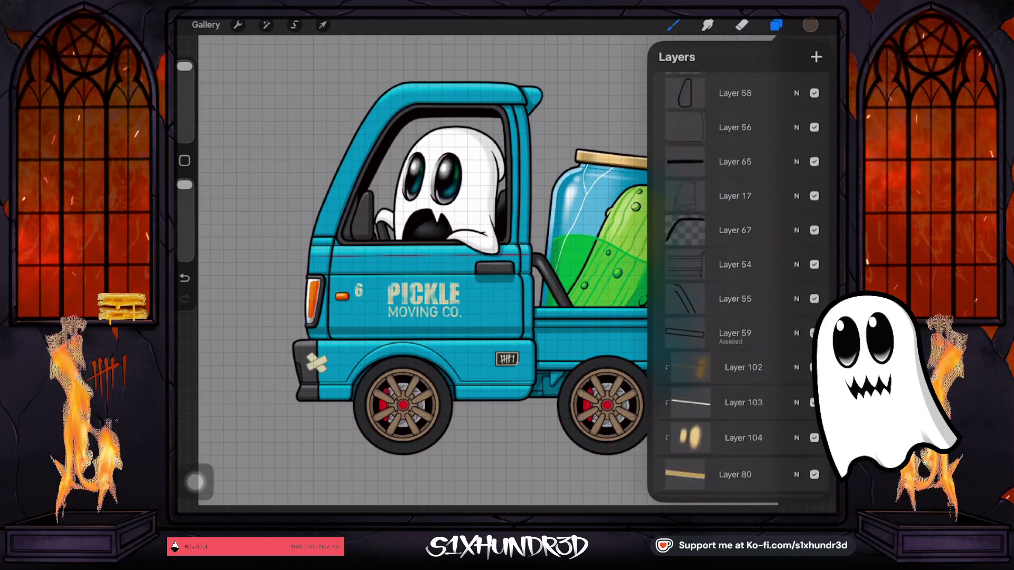
{"action": "scroll", "coordinate": [739, 286], "scroll_direction": "down", "scroll_amount": 5}
{"action": "scroll", "coordinate": [740, 285], "scroll_direction": "up", "scroll_amount": 2}
{"action": "scroll", "coordinate": [739, 286], "scroll_direction": "down", "scroll_amount": 2}
{"action": "scroll", "coordinate": [739, 286], "scroll_direction": "down", "scroll_amount": 5}
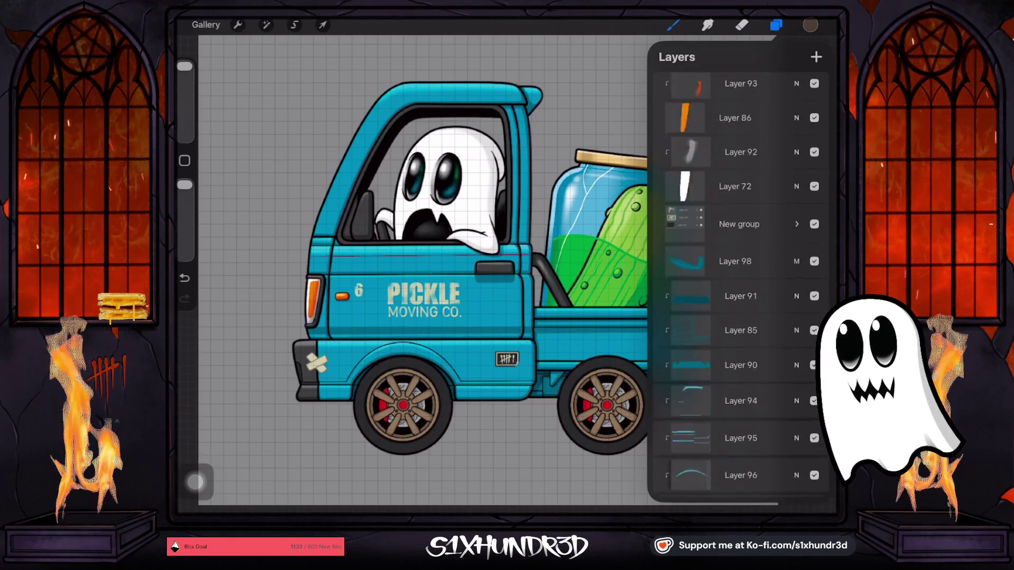
{"action": "left_click", "coordinate": [740, 248]}
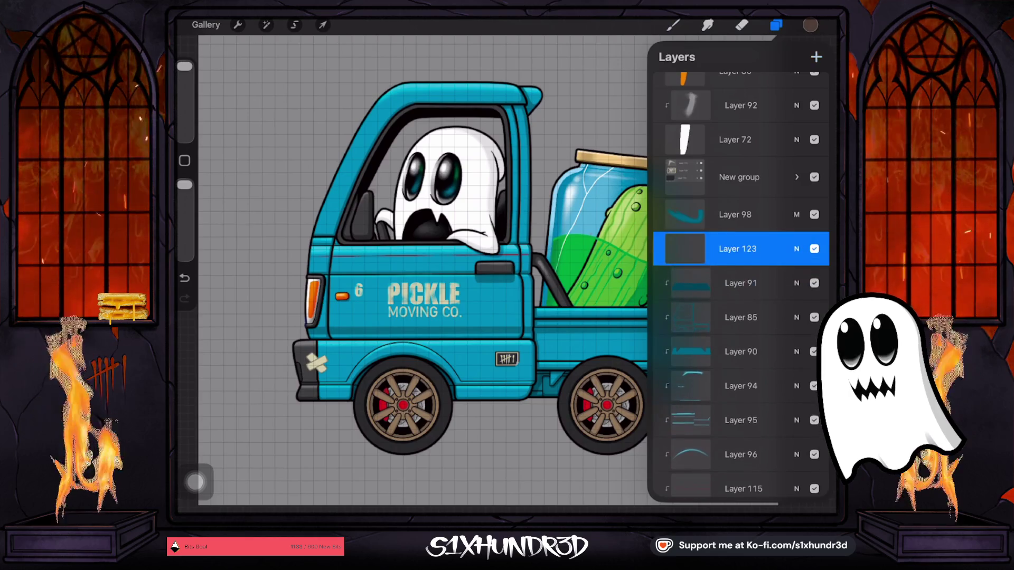
Choose the Ghosty Grunge brush and shrink it to about 12%.
{"action": "left_click", "coordinate": [672, 25]}
{"action": "scroll", "coordinate": [714, 285], "scroll_direction": "up", "scroll_amount": 5}
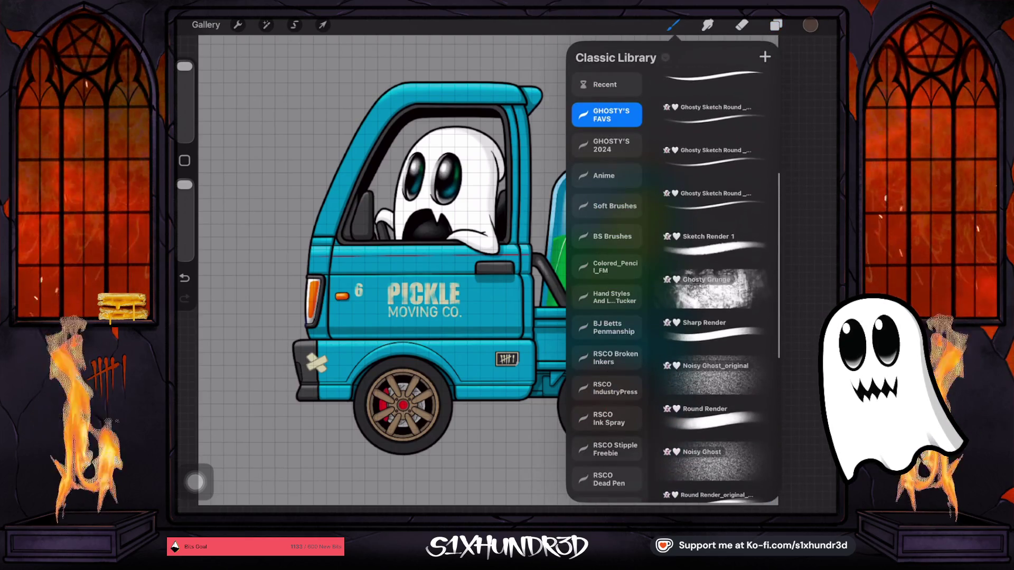
{"action": "left_click", "coordinate": [714, 288]}
{"action": "left_click_drag", "start_coordinate": [184, 100], "coordinate": [184, 109]}
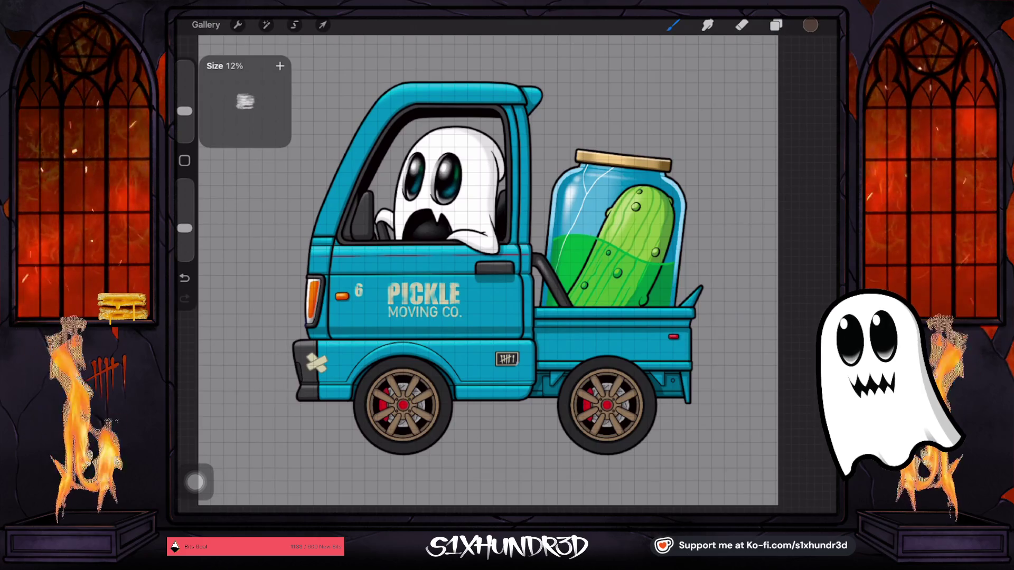
{"action": "scroll", "coordinate": [507, 274], "scroll_direction": "up", "scroll_amount": 3}
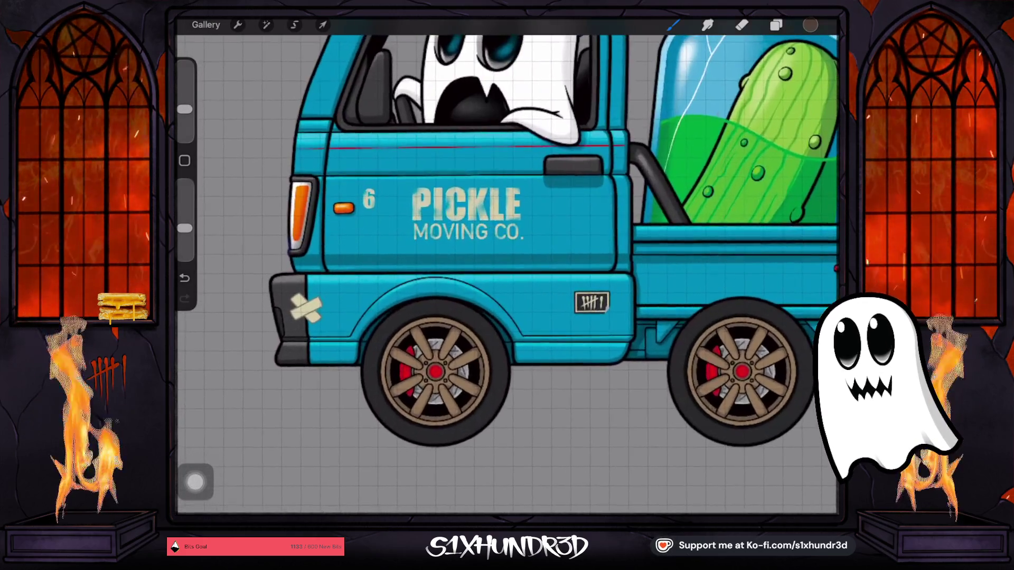
Make the brush a bit smaller and clip Layer 123 to the truck body layer.
{"action": "left_click_drag", "start_coordinate": [185, 110], "coordinate": [185, 114]}
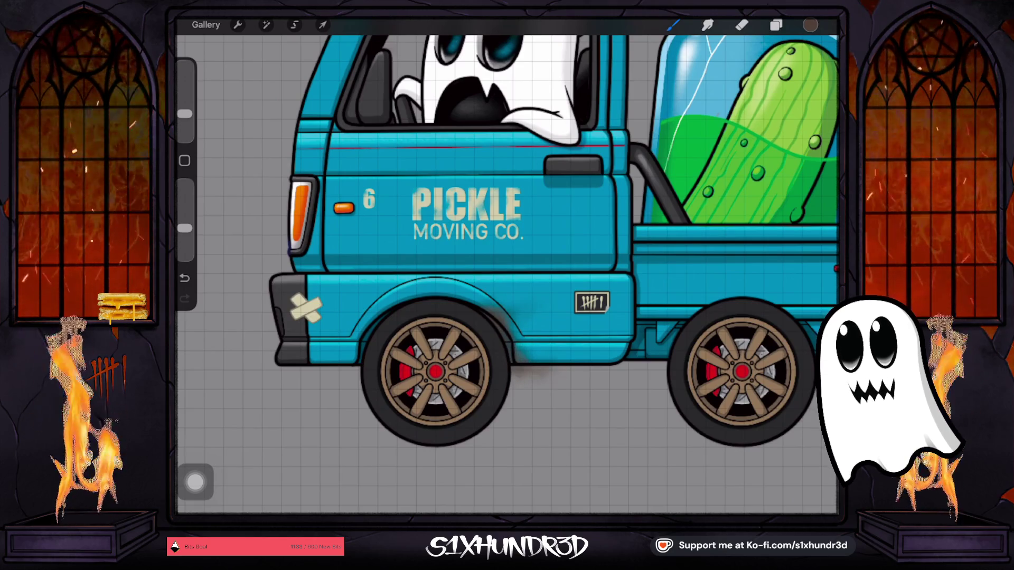
{"action": "left_click", "coordinate": [776, 25]}
{"action": "left_click", "coordinate": [738, 285]}
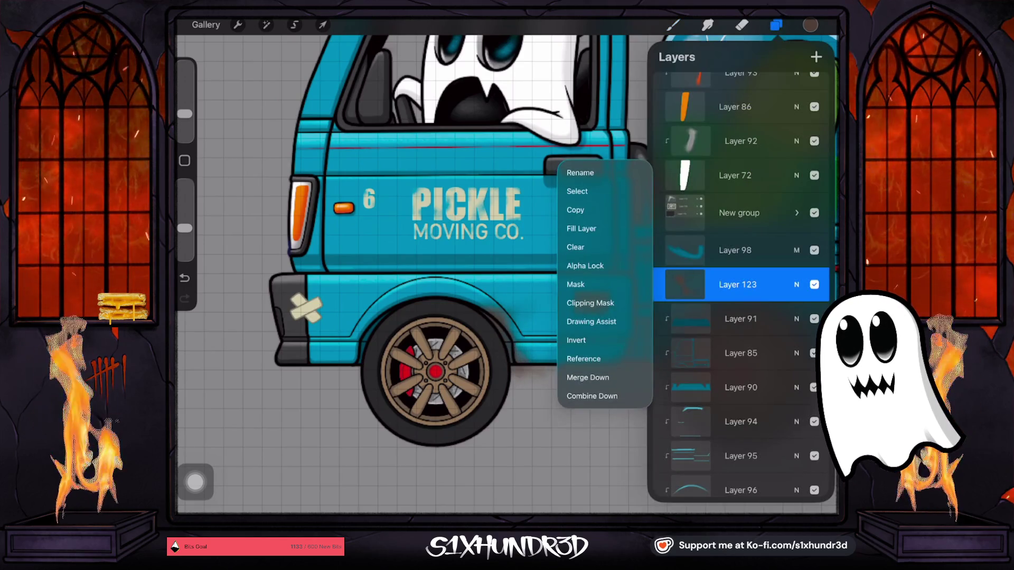
{"action": "left_click", "coordinate": [578, 276]}
{"action": "left_click", "coordinate": [473, 302]}
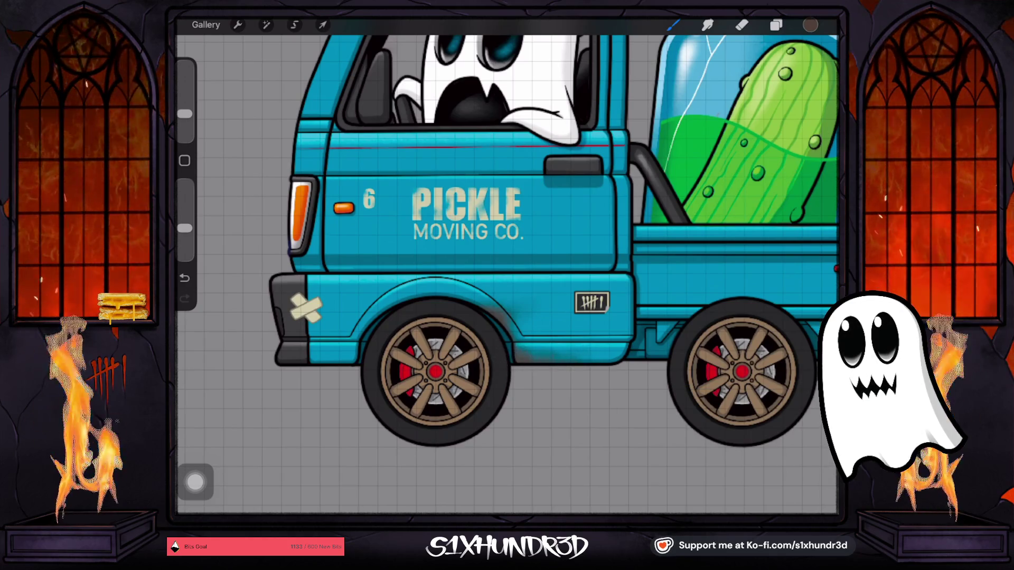
Rotate and zoom the view onto the cab door, then shrink the brush slightly.
{"action": "left_click_drag", "start_coordinate": [605, 310], "coordinate": [539, 315]}
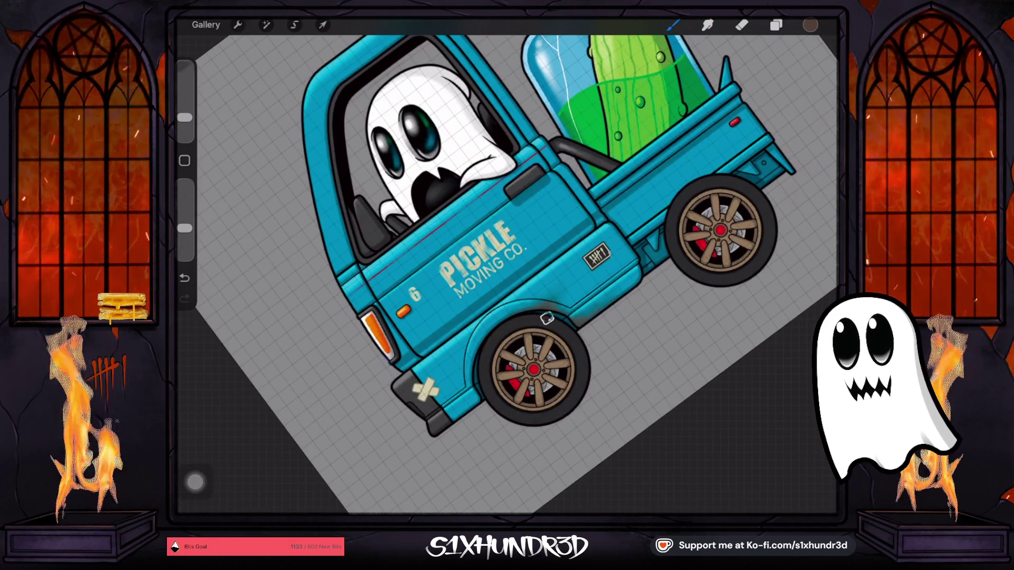
{"action": "mouse_move", "coordinate": [528, 238]}
{"action": "left_mouse_down"}
{"action": "mouse_move", "coordinate": [475, 253]}
{"action": "mouse_move", "coordinate": [488, 251]}
{"action": "left_mouse_up"}
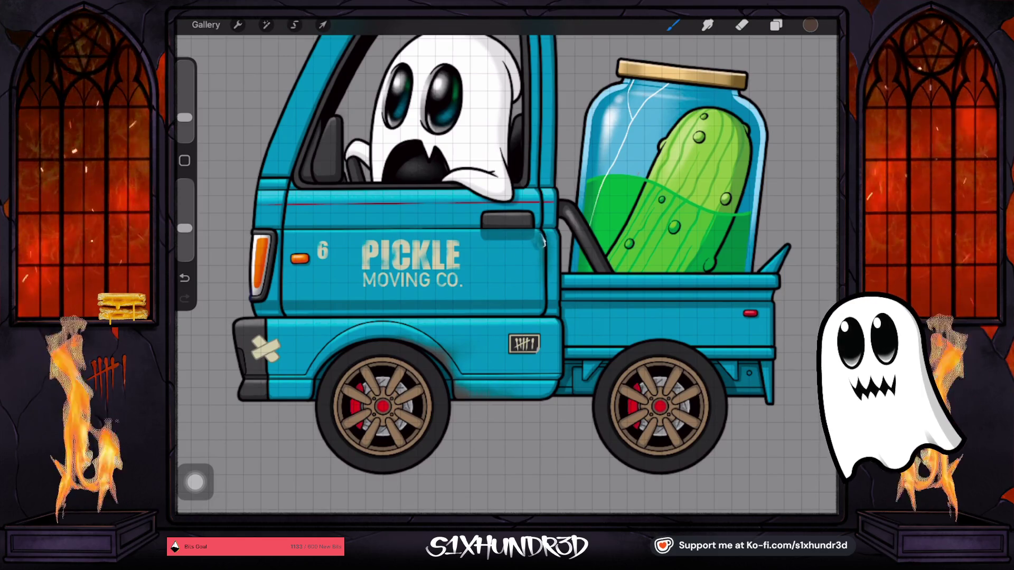
{"action": "left_click_drag", "start_coordinate": [507, 264], "coordinate": [613, 285]}
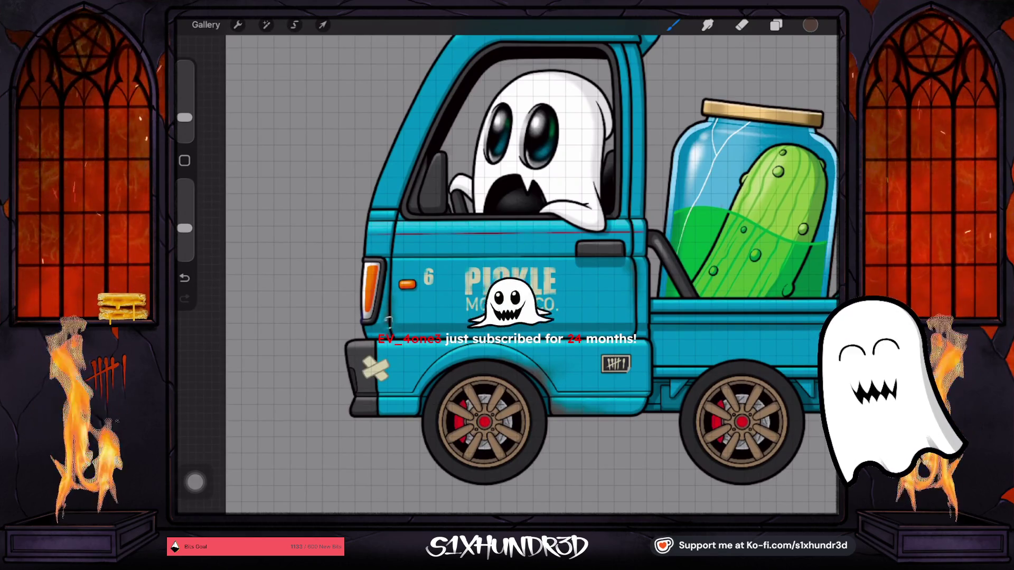
{"action": "left_click_drag", "start_coordinate": [507, 264], "coordinate": [565, 309]}
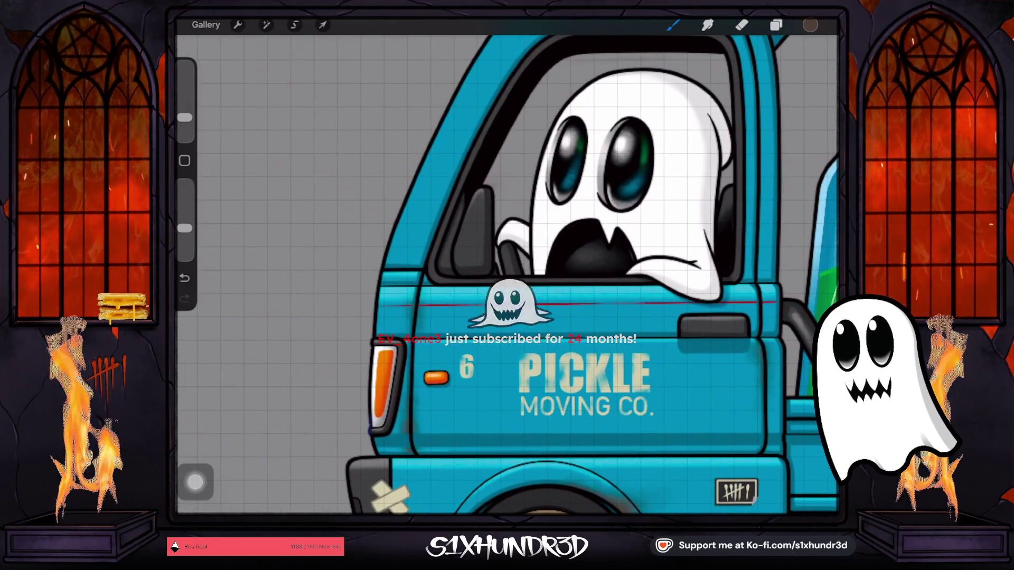
{"action": "left_click_drag", "start_coordinate": [184, 117], "coordinate": [185, 121]}
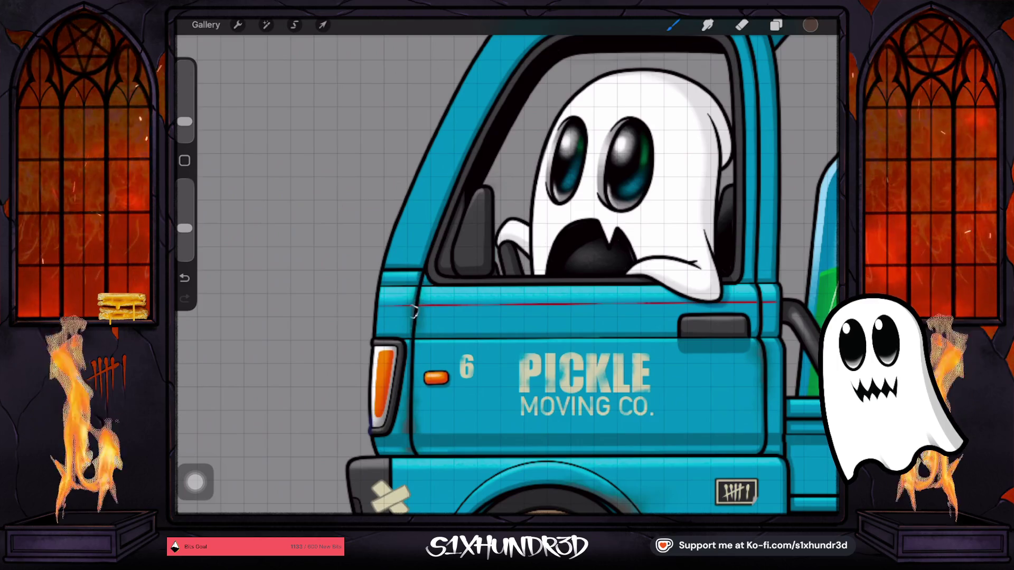
{"action": "scroll", "coordinate": [507, 275], "scroll_direction": "down", "scroll_amount": 5}
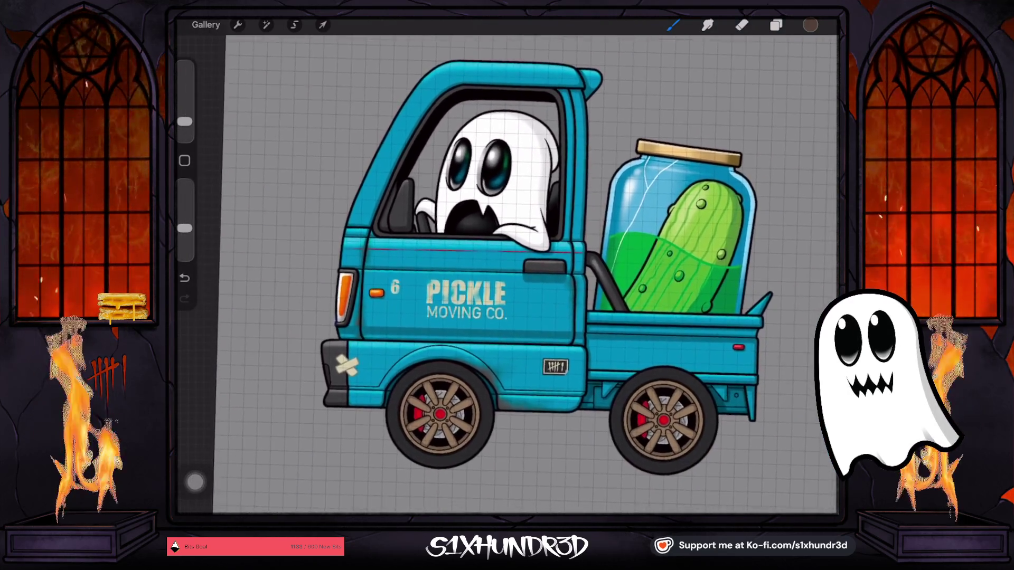
Zoom in on the truck's lower body and enlarge the brush slightly.
{"action": "scroll", "coordinate": [507, 275], "scroll_direction": "up", "scroll_amount": 1}
{"action": "scroll", "coordinate": [507, 275], "scroll_direction": "up", "scroll_amount": 1}
{"action": "scroll", "coordinate": [507, 275], "scroll_direction": "up", "scroll_amount": 1}
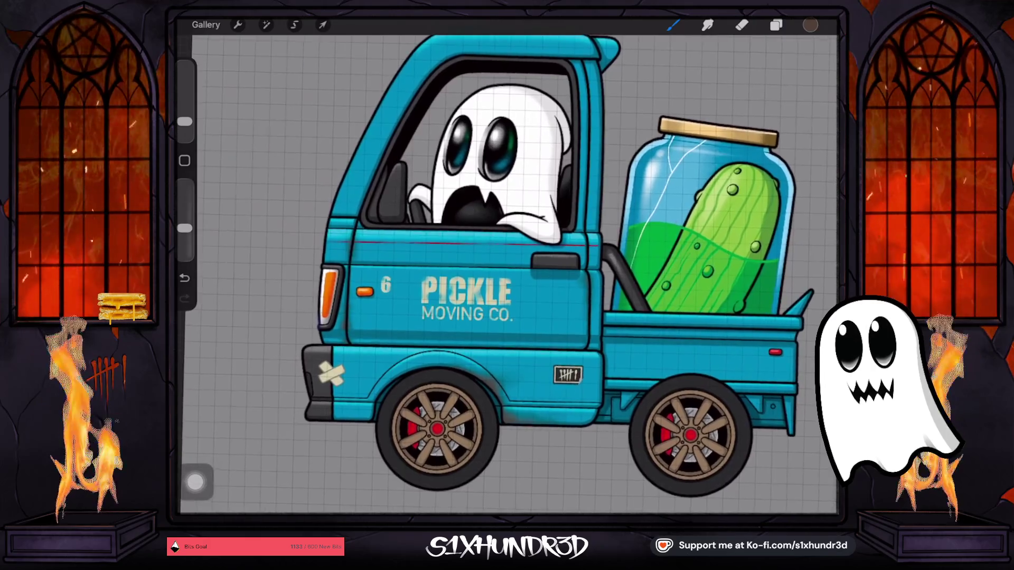
{"action": "scroll", "coordinate": [506, 274], "scroll_direction": "up", "scroll_amount": 1}
{"action": "scroll", "coordinate": [507, 274], "scroll_direction": "down", "scroll_amount": 2}
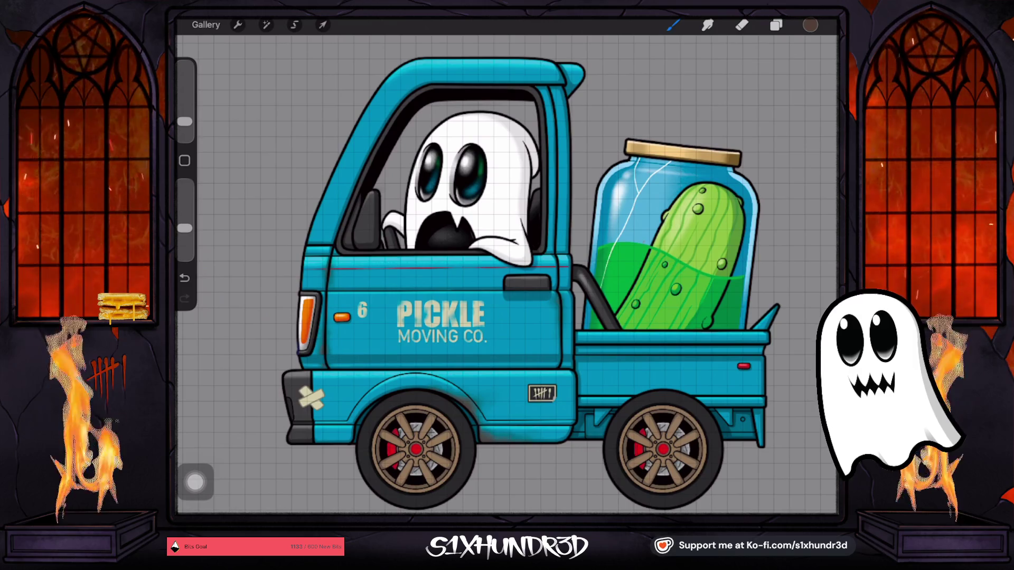
{"action": "scroll", "coordinate": [507, 275], "scroll_direction": "up", "scroll_amount": 1}
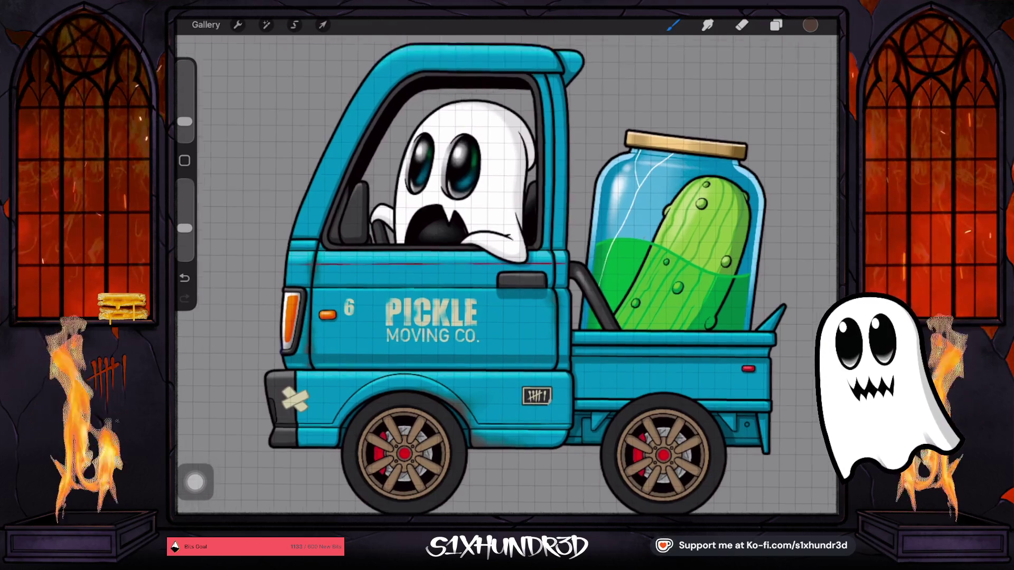
{"action": "scroll", "coordinate": [507, 275], "scroll_direction": "up", "scroll_amount": 1}
{"action": "scroll", "coordinate": [507, 274], "scroll_direction": "up", "scroll_amount": 1}
{"action": "scroll", "coordinate": [507, 275], "scroll_direction": "up", "scroll_amount": 2}
{"action": "scroll", "coordinate": [507, 274], "scroll_direction": "down", "scroll_amount": 3}
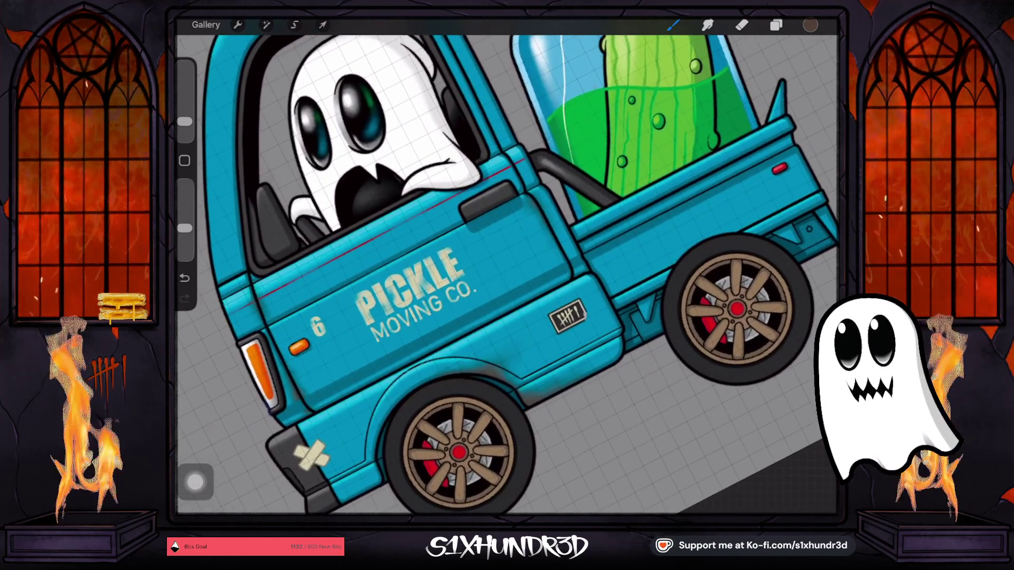
{"action": "scroll", "coordinate": [507, 275], "scroll_direction": "up", "scroll_amount": 4}
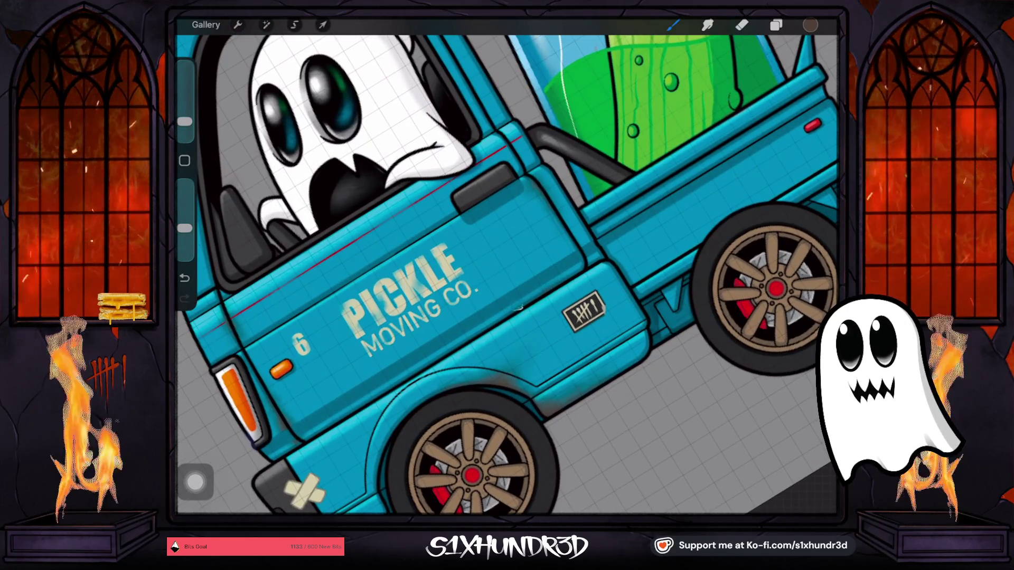
{"action": "left_click_drag", "start_coordinate": [184, 121], "coordinate": [184, 117]}
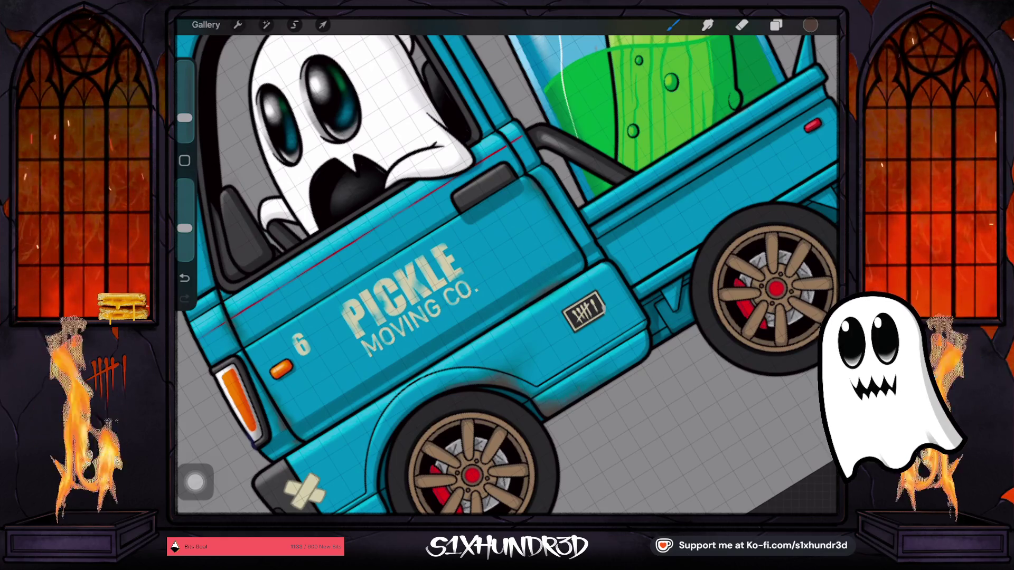
Paint a light grime mark on the bumper beside the tape, then show the Layers panel.
{"action": "scroll", "coordinate": [507, 269], "scroll_direction": "down", "scroll_amount": 5}
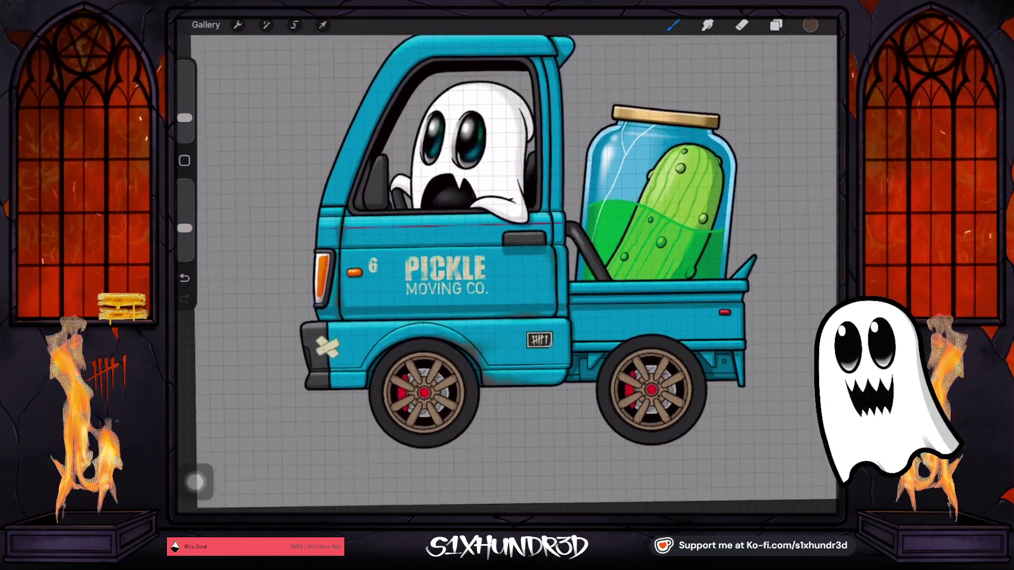
{"action": "scroll", "coordinate": [507, 269], "scroll_direction": "up", "scroll_amount": 4}
{"action": "scroll", "coordinate": [507, 264], "scroll_direction": "up", "scroll_amount": 3}
{"action": "scroll", "coordinate": [507, 264], "scroll_direction": "up", "scroll_amount": 2}
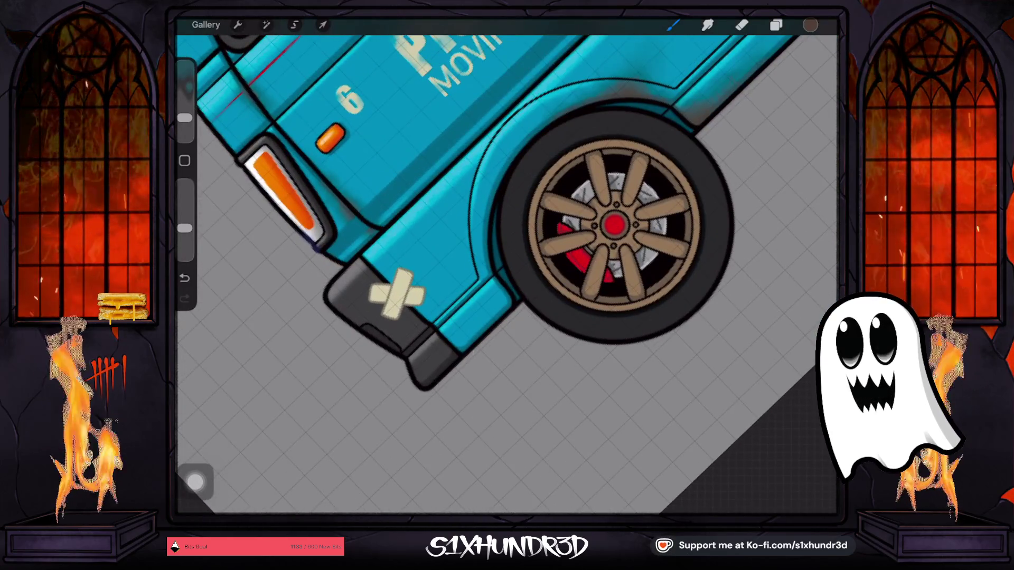
{"action": "left_click_drag", "start_coordinate": [372, 275], "coordinate": [402, 305]}
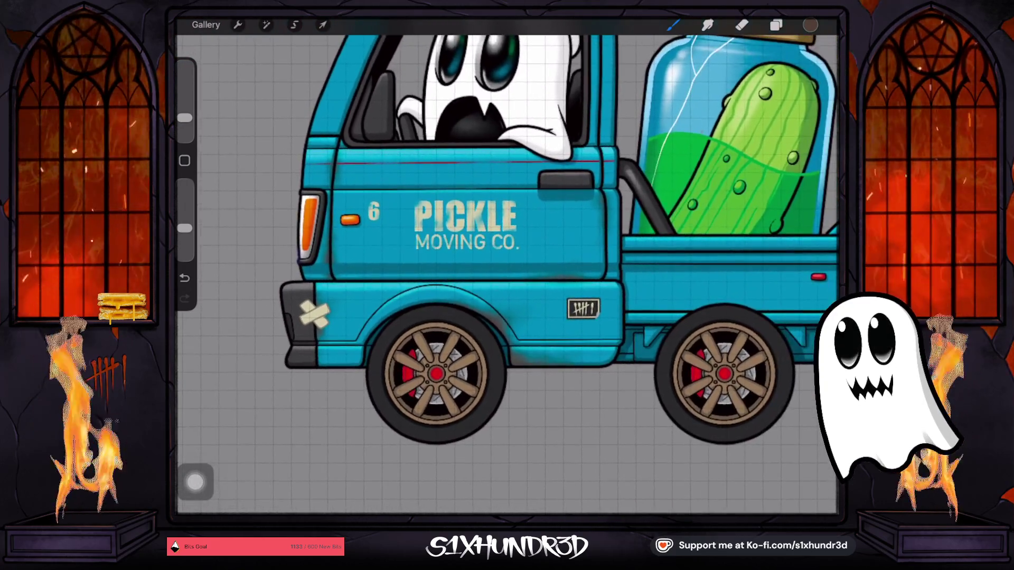
{"action": "left_click", "coordinate": [775, 24]}
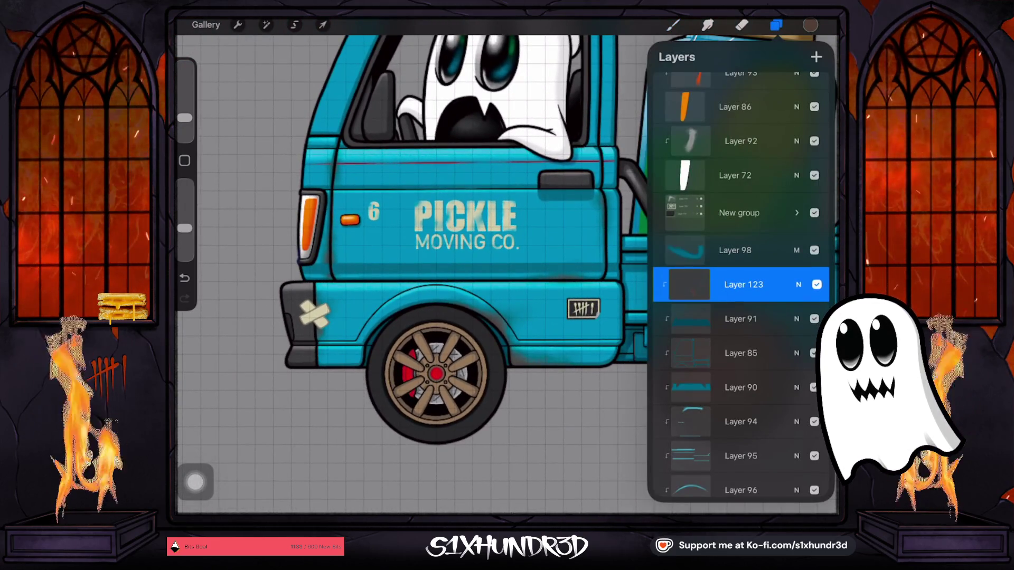
{"action": "left_click", "coordinate": [689, 284]}
{"action": "left_click", "coordinate": [689, 284]}
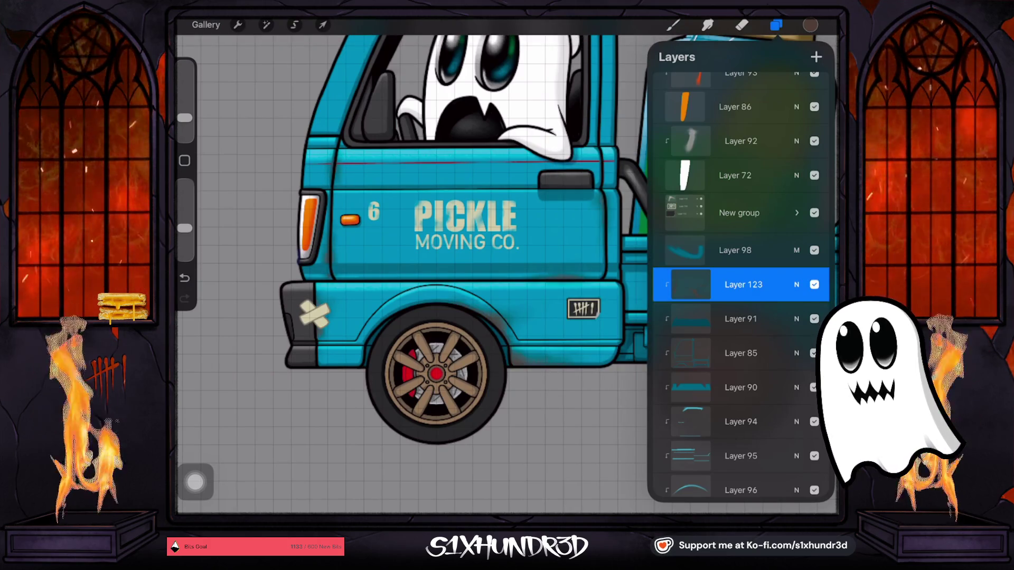
{"action": "left_click", "coordinate": [741, 354]}
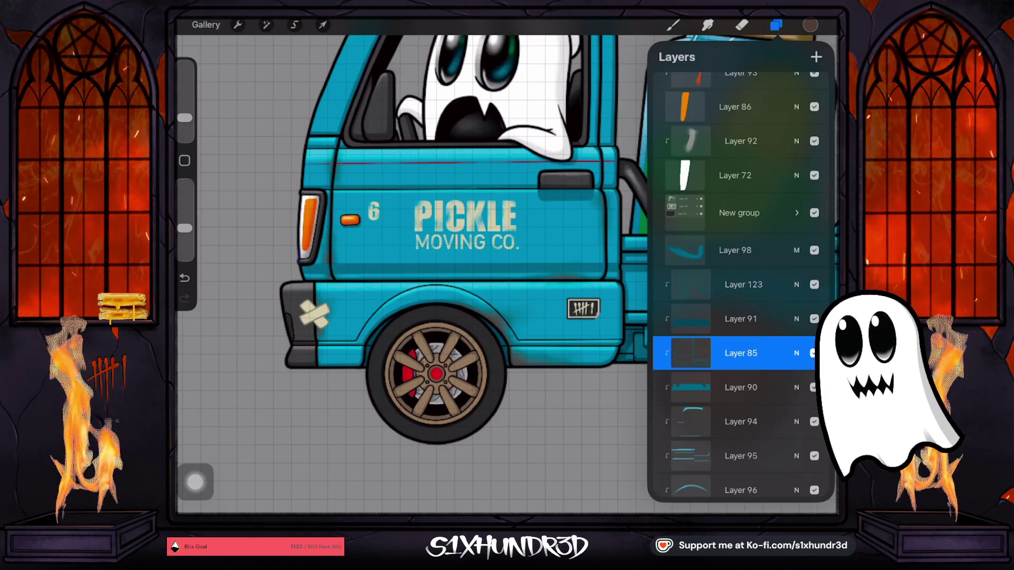
{"action": "left_click", "coordinate": [814, 353]}
{"action": "left_click", "coordinate": [814, 353]}
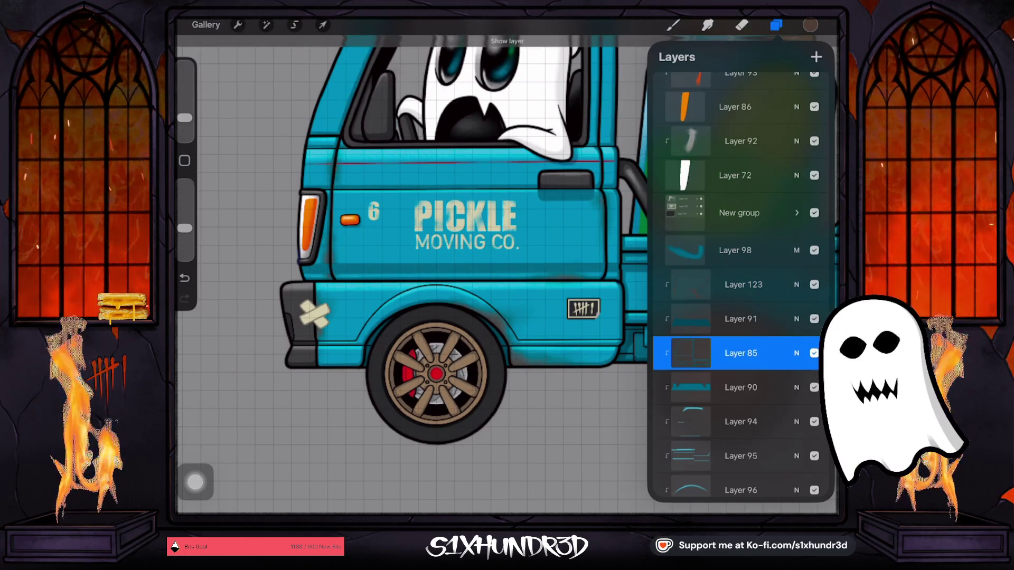
{"action": "scroll", "coordinate": [739, 285], "scroll_direction": "up", "scroll_amount": 10}
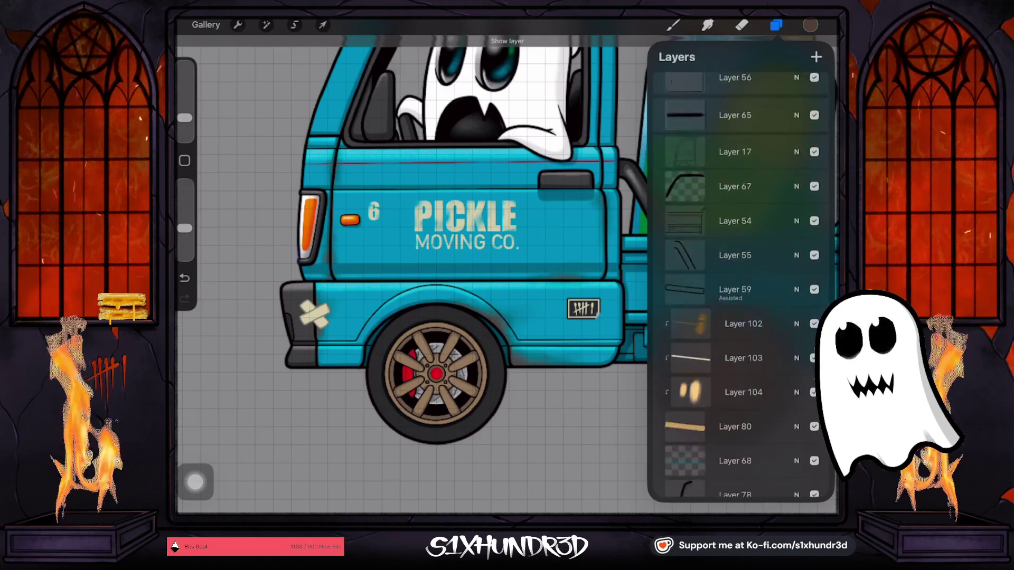
{"action": "scroll", "coordinate": [740, 286], "scroll_direction": "up", "scroll_amount": 3}
{"action": "scroll", "coordinate": [739, 285], "scroll_direction": "up", "scroll_amount": 3}
{"action": "scroll", "coordinate": [740, 285], "scroll_direction": "up", "scroll_amount": 3}
{"action": "scroll", "coordinate": [740, 285], "scroll_direction": "up", "scroll_amount": 1}
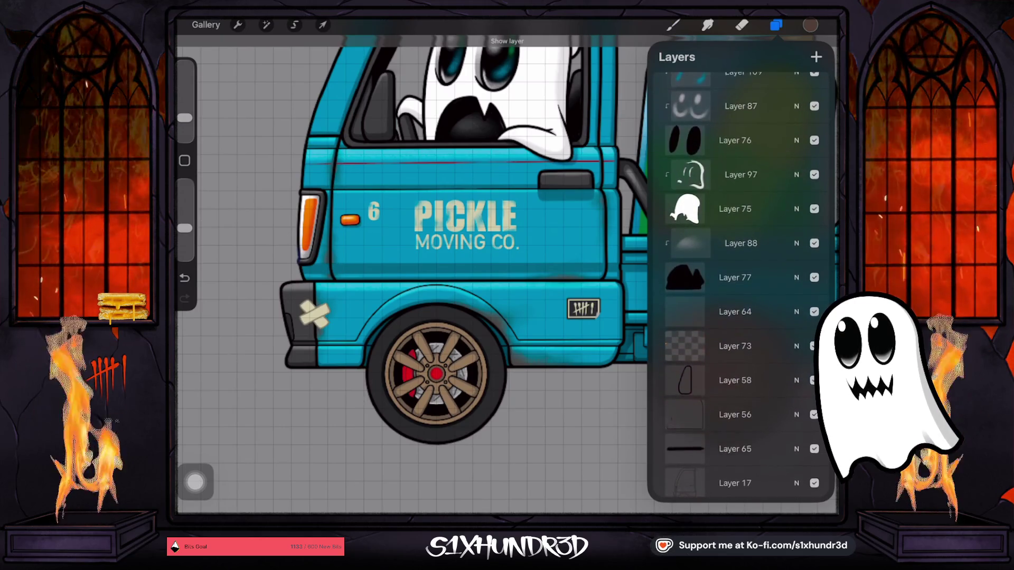
{"action": "scroll", "coordinate": [739, 285], "scroll_direction": "up", "scroll_amount": 3}
{"action": "scroll", "coordinate": [740, 285], "scroll_direction": "up", "scroll_amount": 3}
{"action": "scroll", "coordinate": [740, 285], "scroll_direction": "up", "scroll_amount": 3}
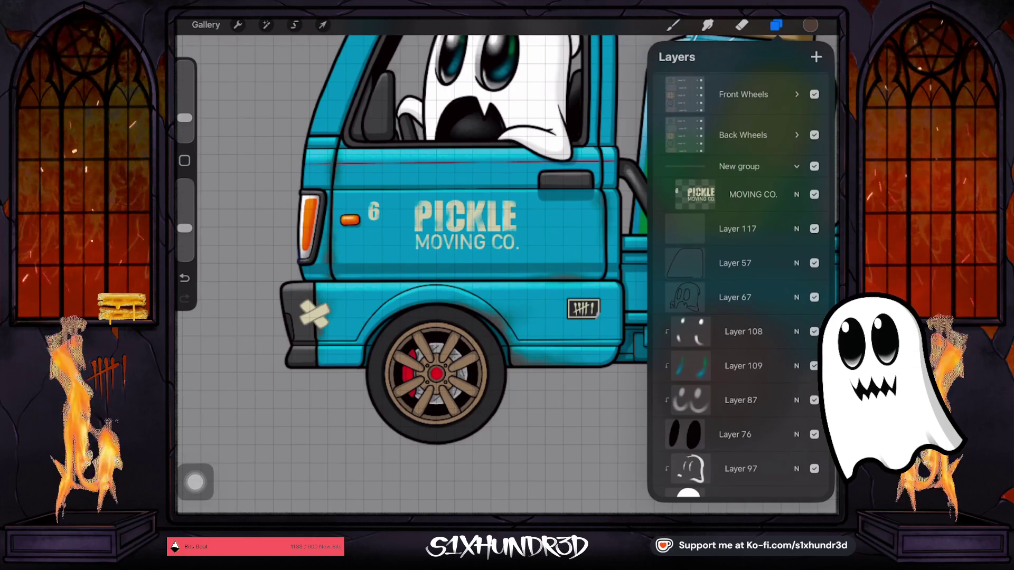
{"action": "scroll", "coordinate": [739, 286], "scroll_direction": "up", "scroll_amount": 2}
{"action": "scroll", "coordinate": [739, 285], "scroll_direction": "down", "scroll_amount": 1}
{"action": "scroll", "coordinate": [739, 286], "scroll_direction": "down", "scroll_amount": 5}
{"action": "scroll", "coordinate": [739, 286], "scroll_direction": "down", "scroll_amount": 2}
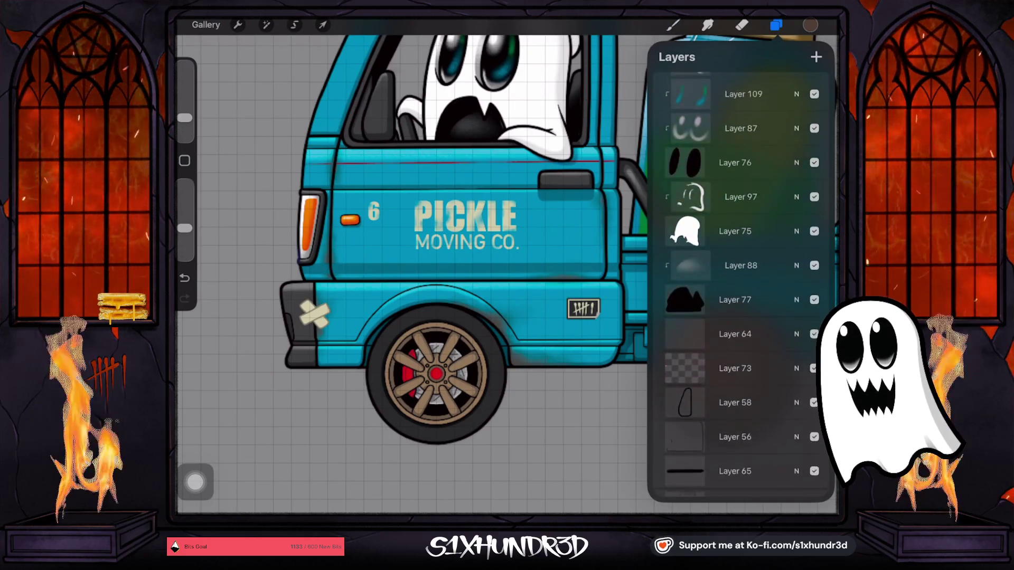
{"action": "scroll", "coordinate": [739, 285], "scroll_direction": "down", "scroll_amount": 1}
{"action": "scroll", "coordinate": [739, 286], "scroll_direction": "down", "scroll_amount": 5}
{"action": "scroll", "coordinate": [740, 286], "scroll_direction": "down", "scroll_amount": 2}
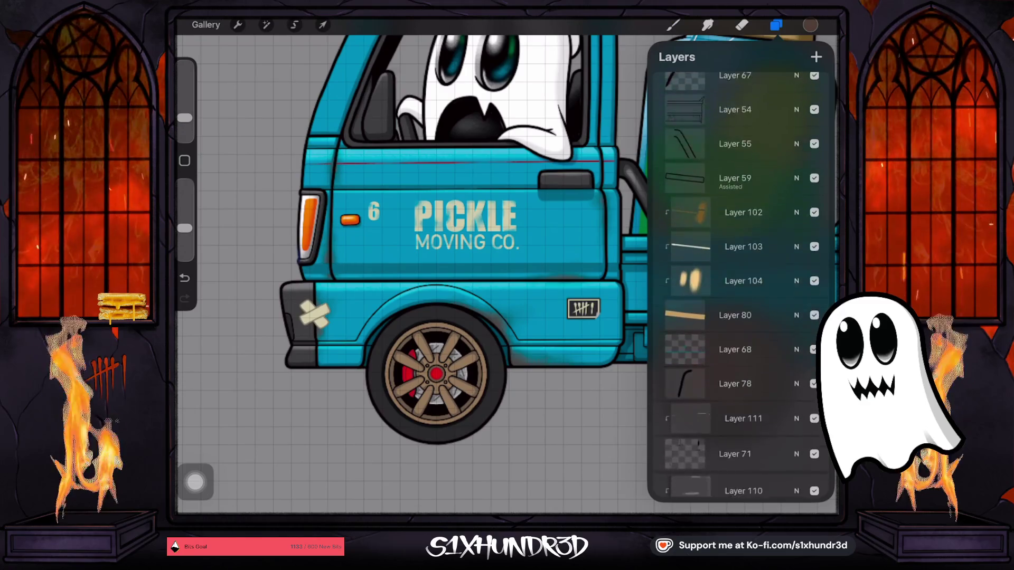
{"action": "scroll", "coordinate": [740, 286], "scroll_direction": "down", "scroll_amount": 5}
{"action": "scroll", "coordinate": [740, 285], "scroll_direction": "down", "scroll_amount": 5}
{"action": "left_click", "coordinate": [741, 387]}
{"action": "scroll", "coordinate": [739, 285], "scroll_direction": "down", "scroll_amount": 2}
{"action": "scroll", "coordinate": [739, 285], "scroll_direction": "down", "scroll_amount": 1}
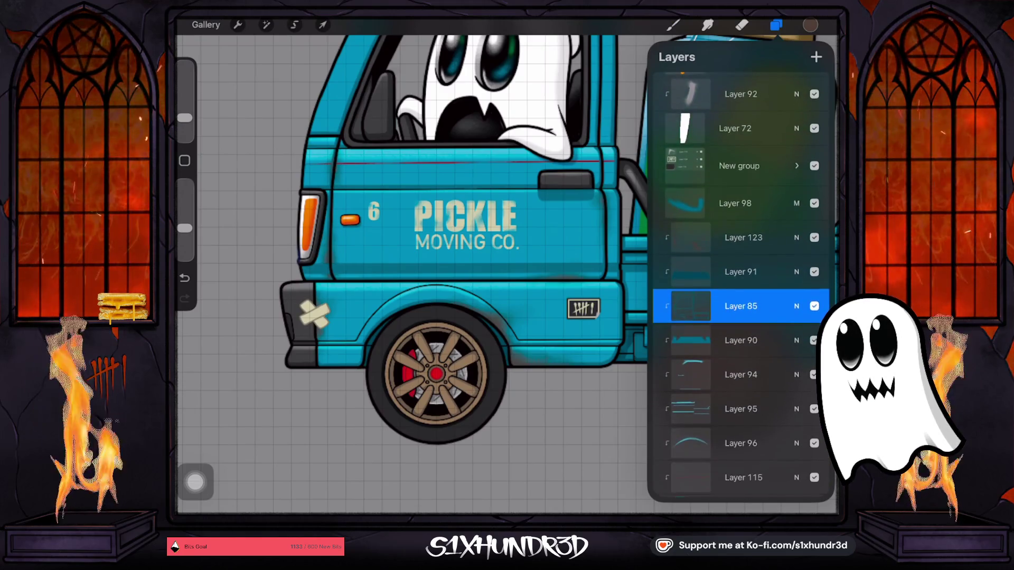
{"action": "left_click", "coordinate": [743, 237]}
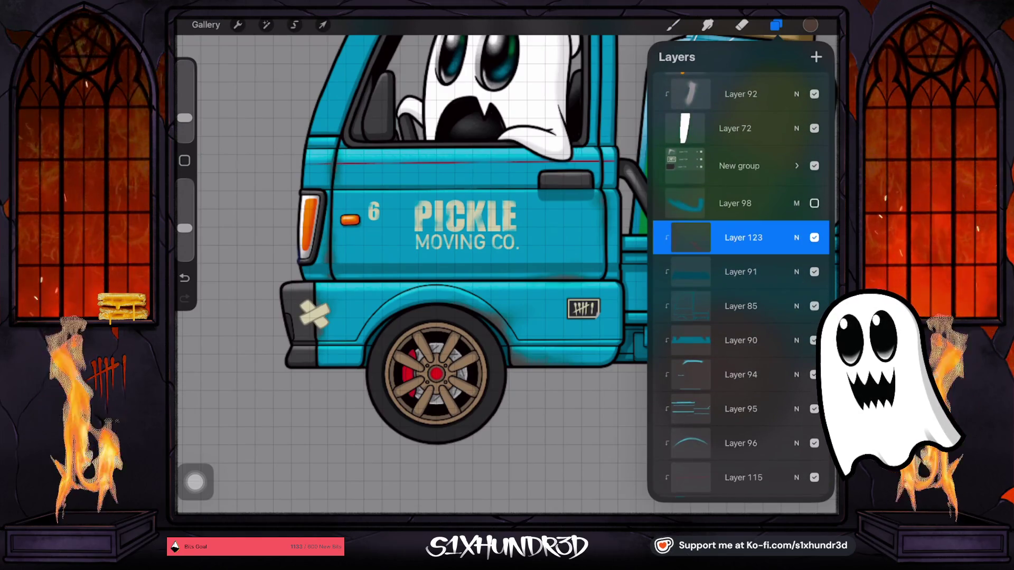
{"action": "left_click", "coordinate": [815, 237]}
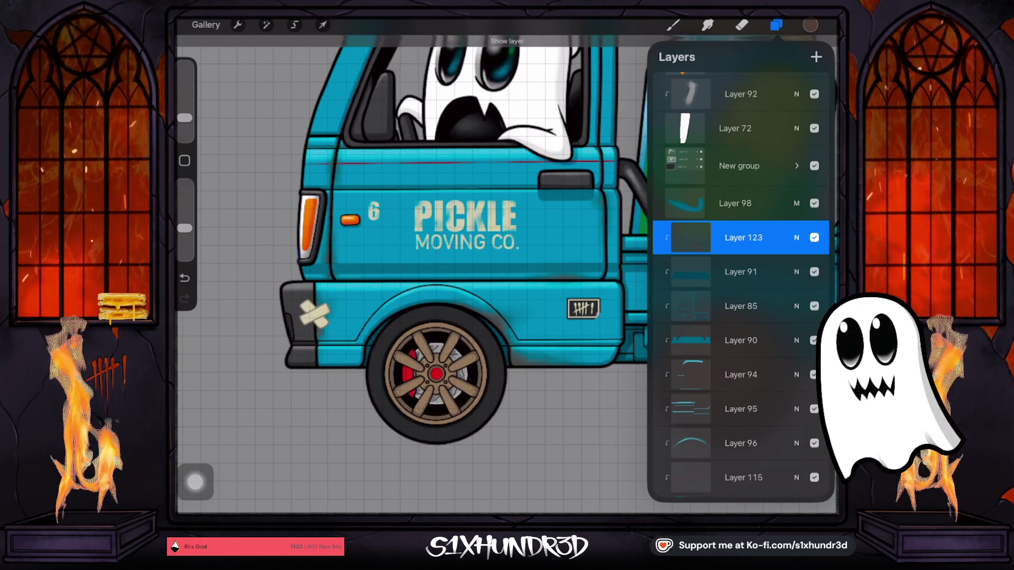
{"action": "scroll", "coordinate": [739, 285], "scroll_direction": "down", "scroll_amount": 1}
{"action": "scroll", "coordinate": [739, 285], "scroll_direction": "down", "scroll_amount": 5}
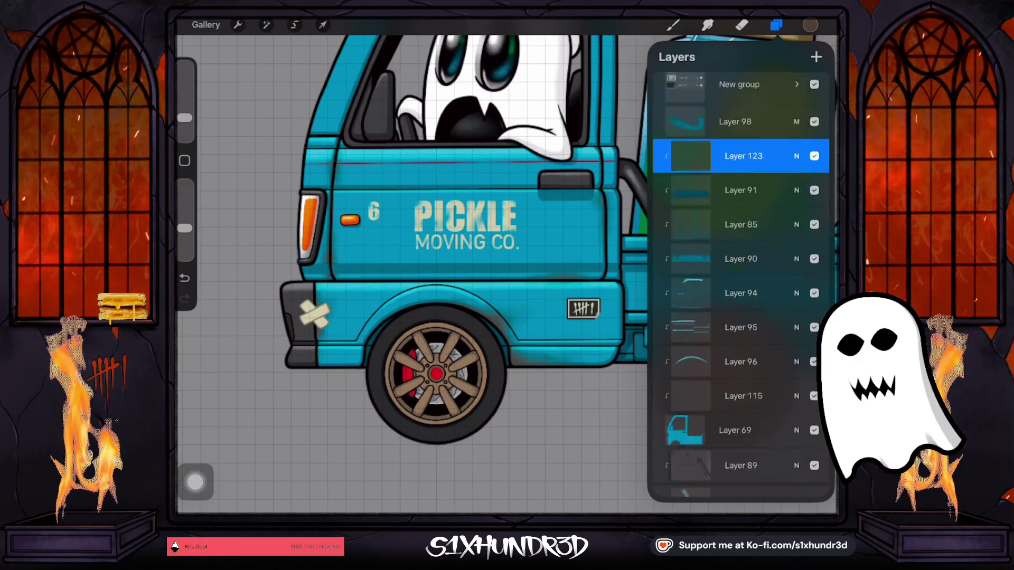
{"action": "left_click", "coordinate": [743, 248]}
{"action": "left_click", "coordinate": [815, 248]}
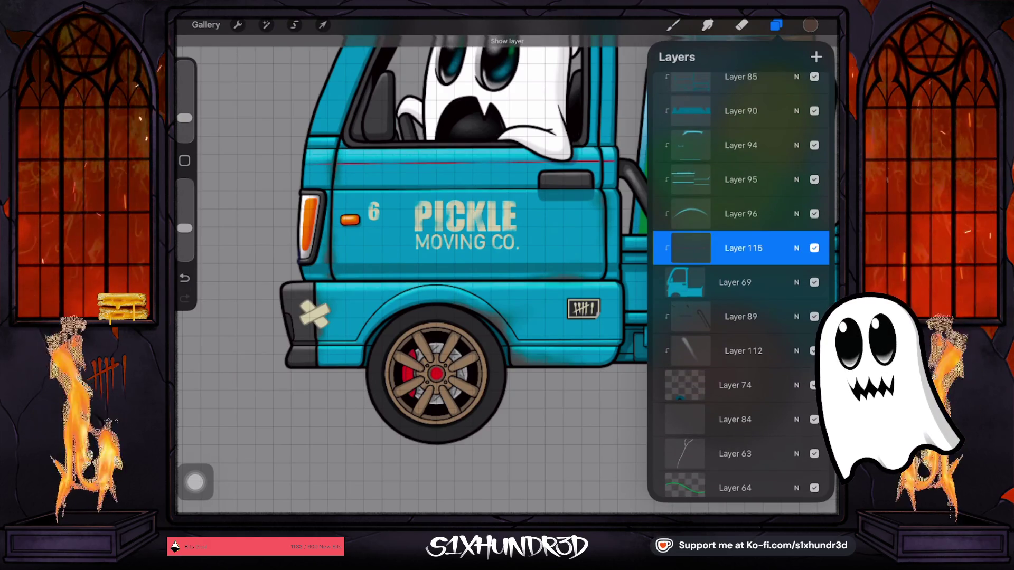
{"action": "left_click", "coordinate": [734, 386]}
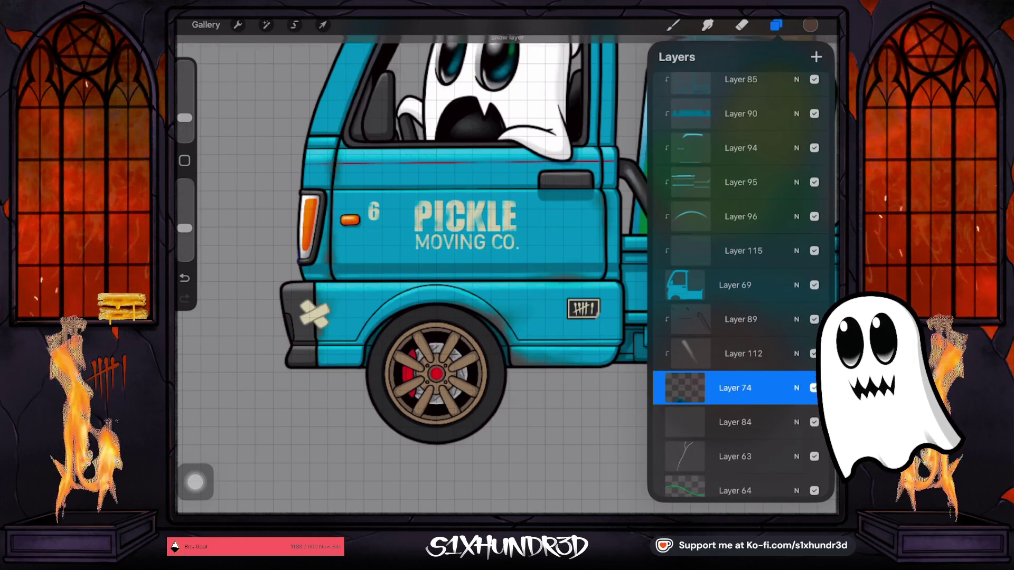
{"action": "scroll", "coordinate": [739, 285], "scroll_direction": "up", "scroll_amount": 2}
{"action": "scroll", "coordinate": [739, 285], "scroll_direction": "up", "scroll_amount": 1}
{"action": "left_click", "coordinate": [815, 171]}
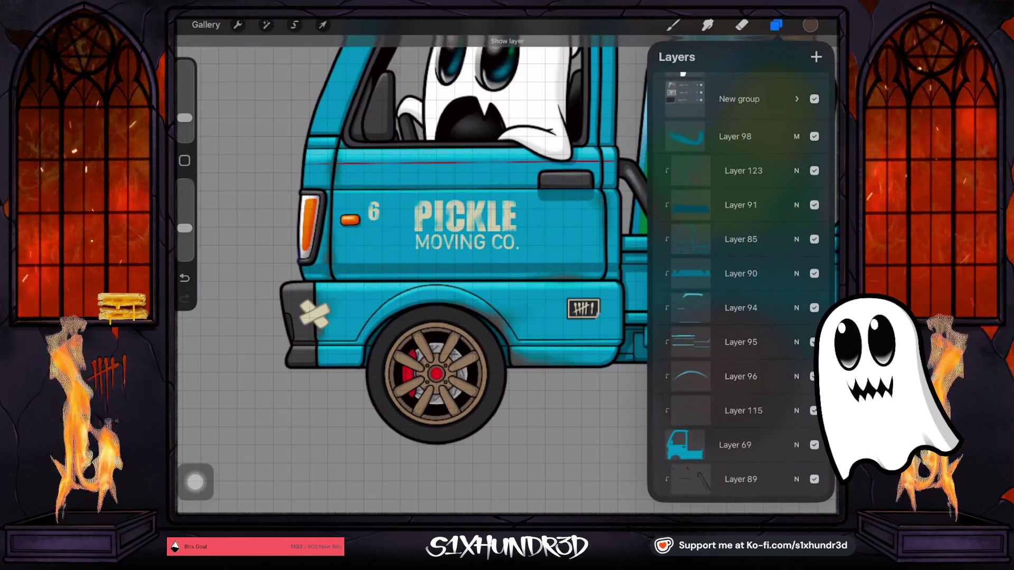
{"action": "left_click", "coordinate": [743, 170]}
{"action": "left_click", "coordinate": [797, 99]}
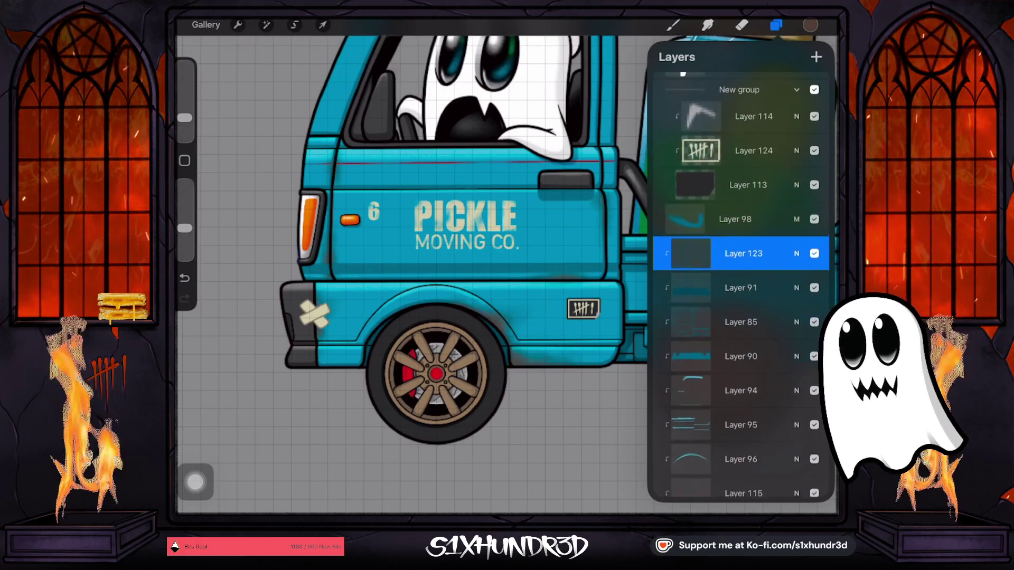
{"action": "scroll", "coordinate": [739, 285], "scroll_direction": "up", "scroll_amount": 2}
{"action": "left_click", "coordinate": [739, 233]}
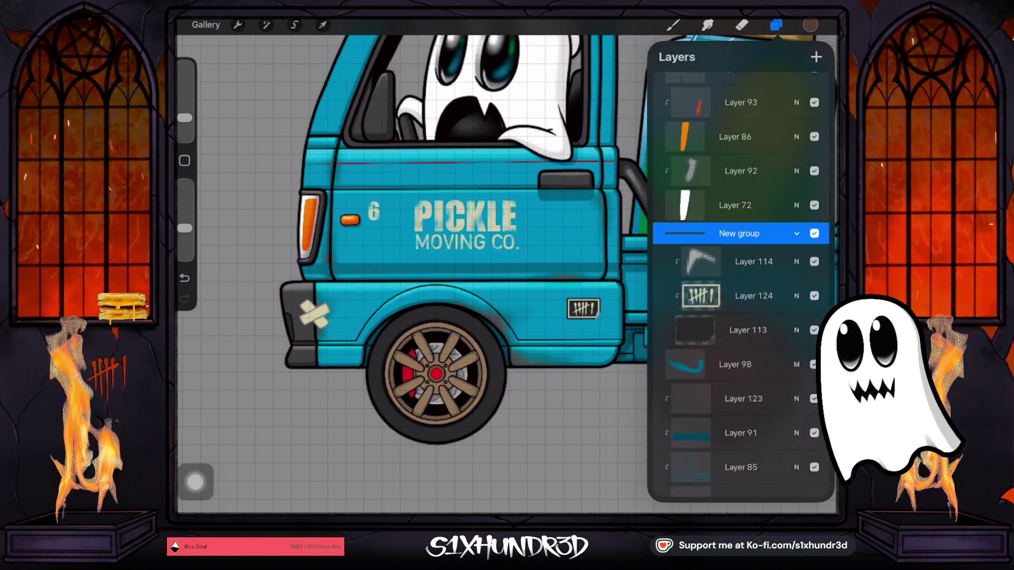
{"action": "left_click", "coordinate": [797, 234]}
{"action": "scroll", "coordinate": [739, 285], "scroll_direction": "up", "scroll_amount": 1}
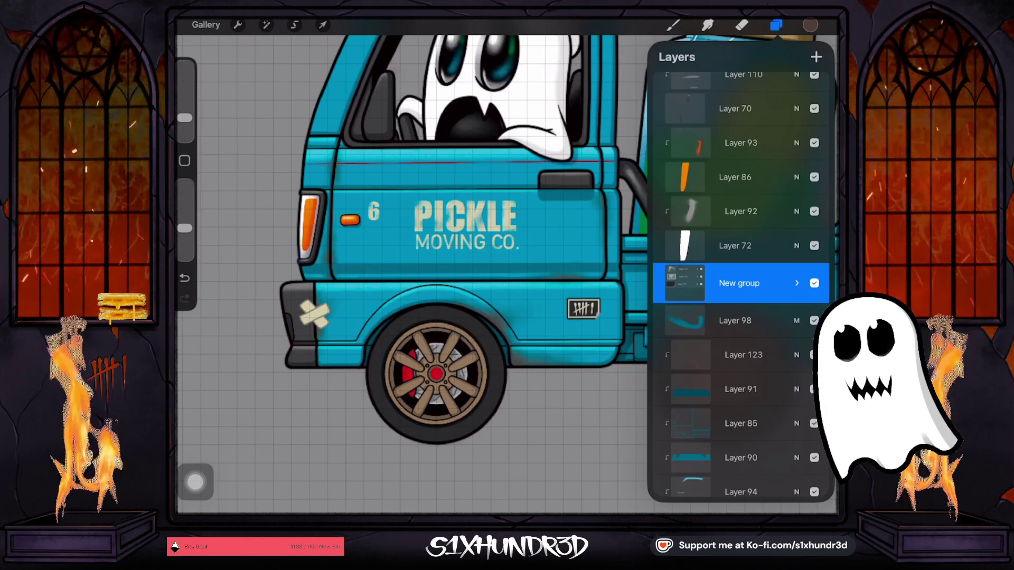
{"action": "scroll", "coordinate": [465, 238], "scroll_direction": "down", "scroll_amount": 3}
{"action": "scroll", "coordinate": [465, 238], "scroll_direction": "up", "scroll_amount": 4}
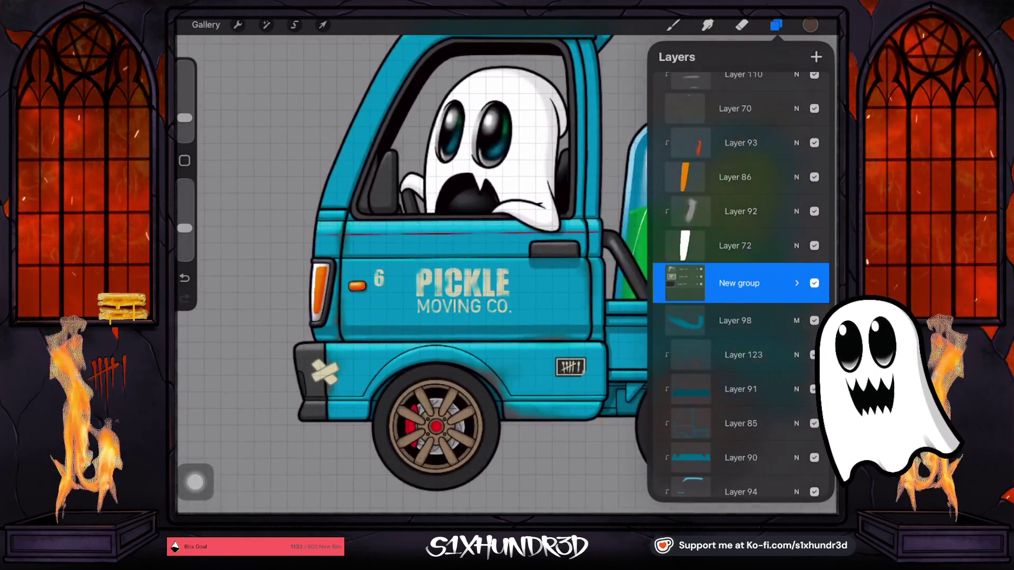
Expand and collapse New group, and toggle Layer 70's visibility to check its effect.
{"action": "left_click", "coordinate": [797, 283]}
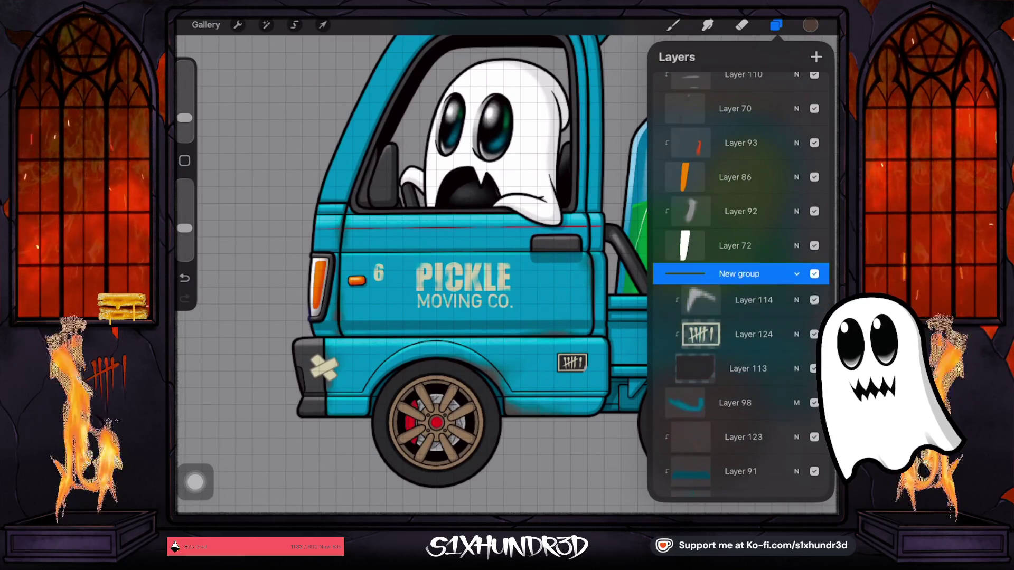
{"action": "left_click", "coordinate": [797, 283]}
{"action": "scroll", "coordinate": [739, 285], "scroll_direction": "up", "scroll_amount": 3}
{"action": "left_click", "coordinate": [734, 220]}
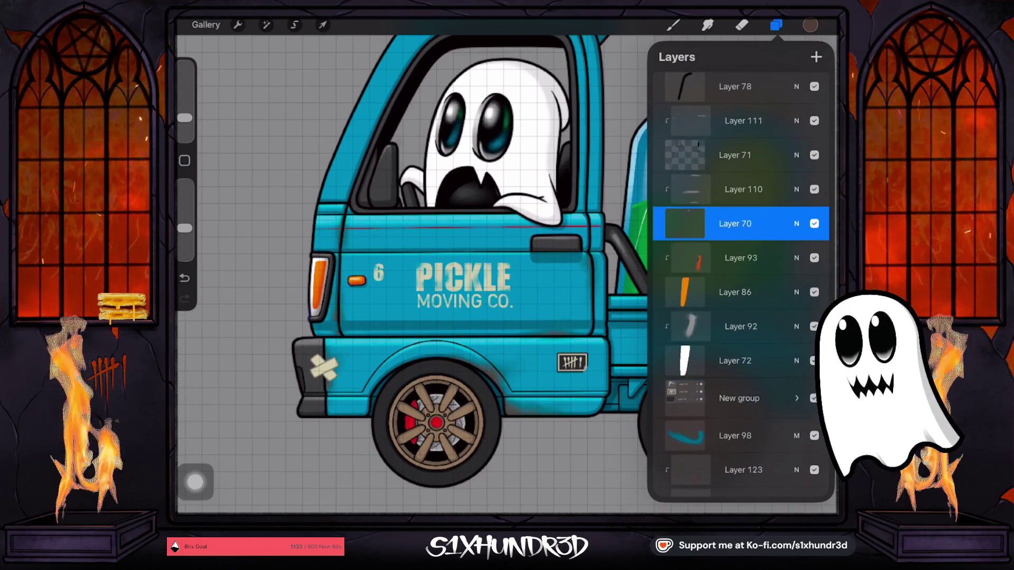
{"action": "left_click", "coordinate": [814, 234]}
{"action": "left_click", "coordinate": [814, 234]}
Make Layer 68 visible and drag it down between Layer 123 and Layer 91.
{"action": "scroll", "coordinate": [739, 285], "scroll_direction": "up", "scroll_amount": 1}
{"action": "scroll", "coordinate": [739, 285], "scroll_direction": "up", "scroll_amount": 3}
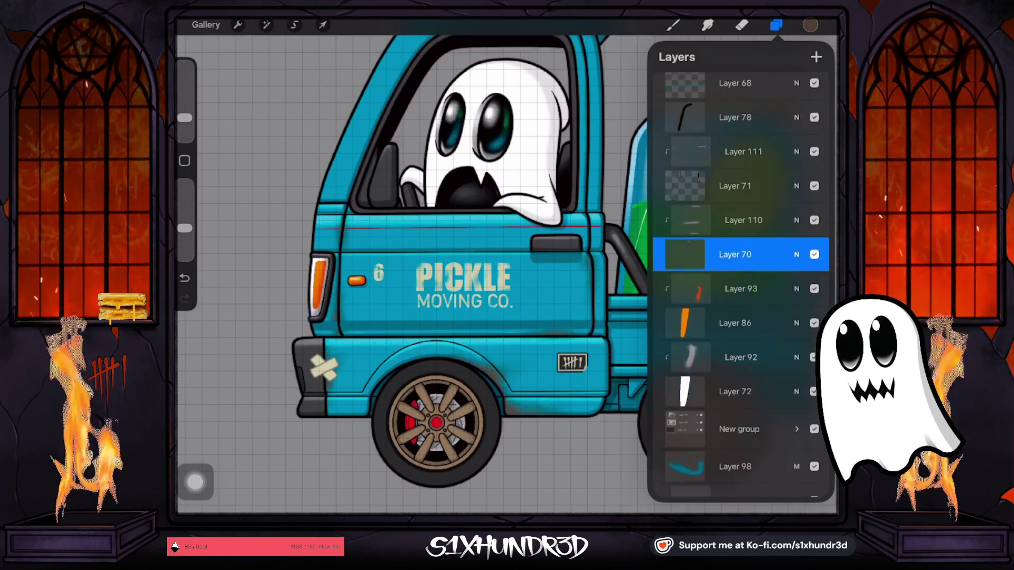
{"action": "left_click", "coordinate": [734, 170]}
{"action": "left_click", "coordinate": [815, 170]}
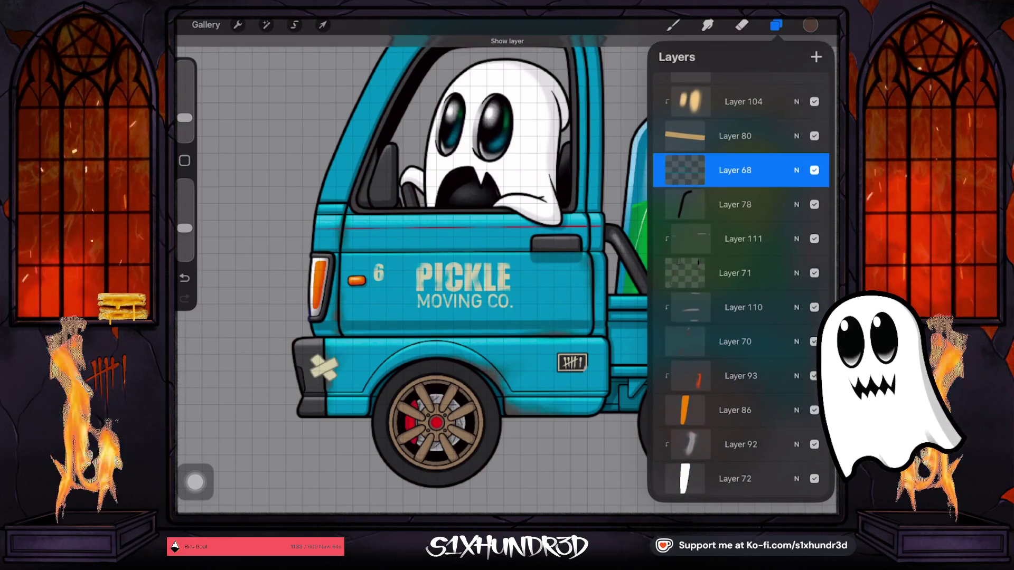
{"action": "left_click", "coordinate": [814, 171]}
{"action": "left_click", "coordinate": [814, 170]}
{"action": "scroll", "coordinate": [740, 285], "scroll_direction": "up", "scroll_amount": 1}
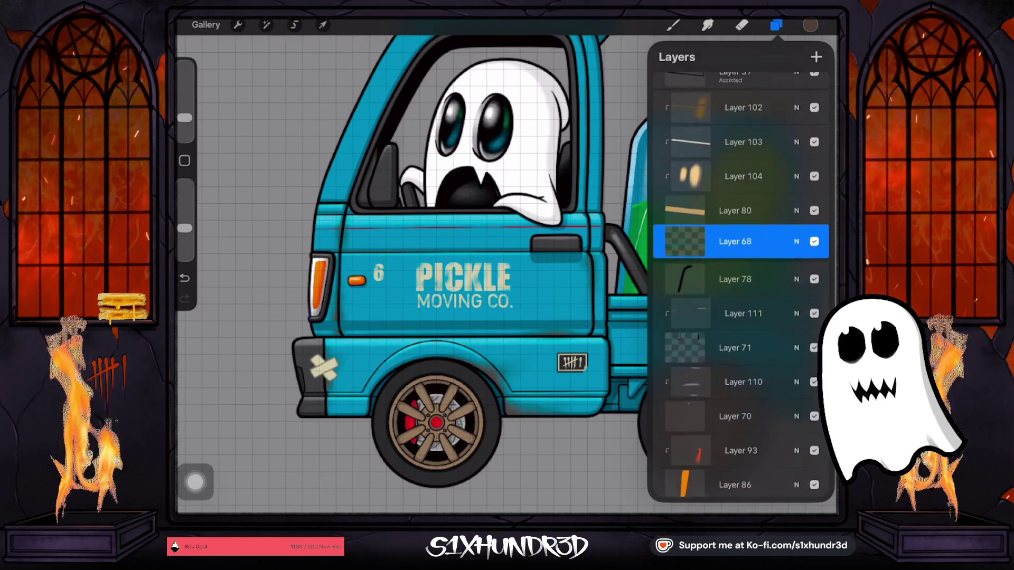
{"action": "mouse_move", "coordinate": [734, 196]}
{"action": "left_mouse_down"}
{"action": "mouse_move", "coordinate": [765, 316]}
{"action": "mouse_move", "coordinate": [746, 369]}
{"action": "left_mouse_up"}
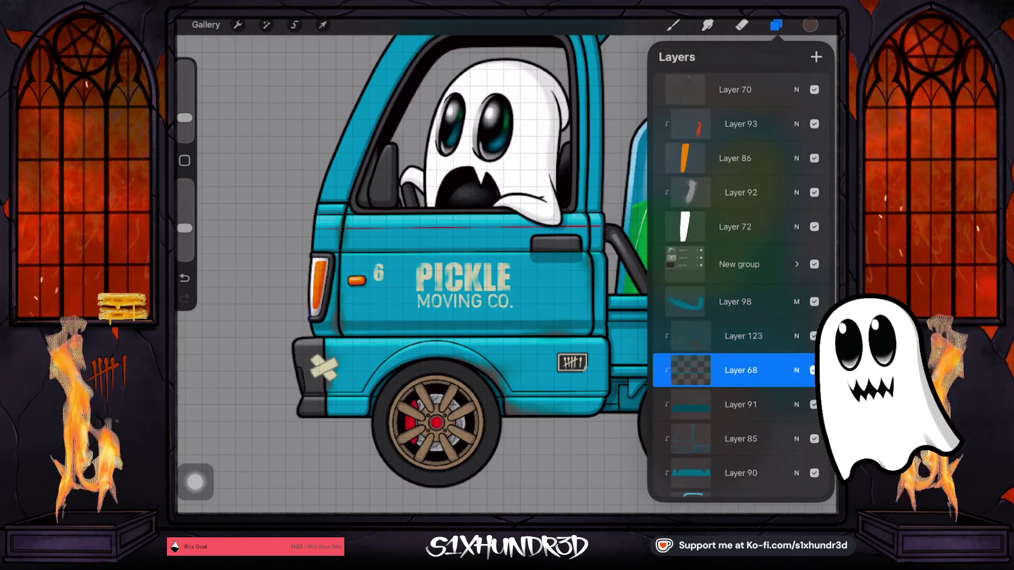
Drop Layer 68 just below Layer 123 and set Layer 123's blending to Normal.
{"action": "left_click", "coordinate": [743, 336]}
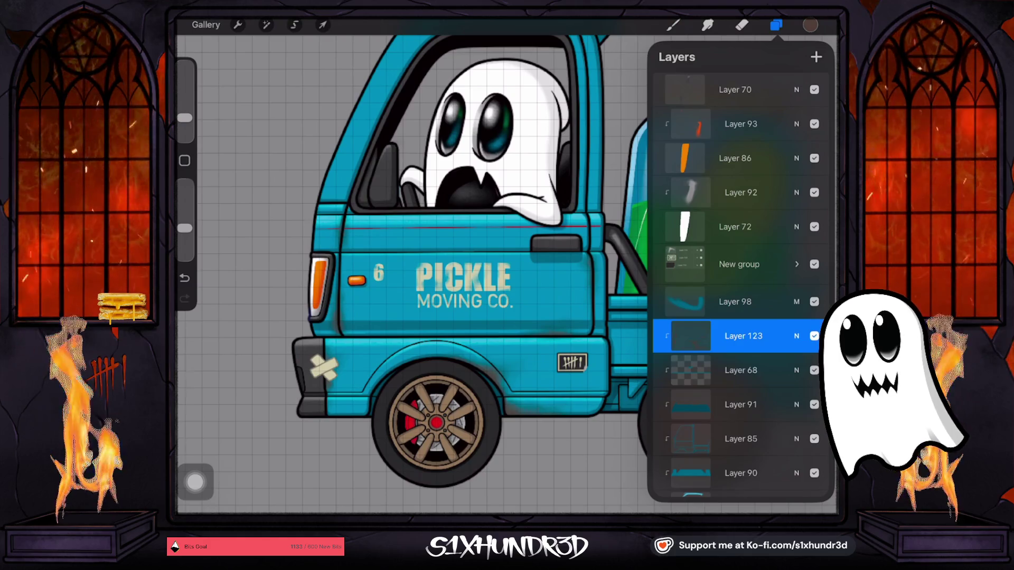
{"action": "left_click", "coordinate": [796, 336]}
{"action": "scroll", "coordinate": [734, 423], "scroll_direction": "up", "scroll_amount": 2}
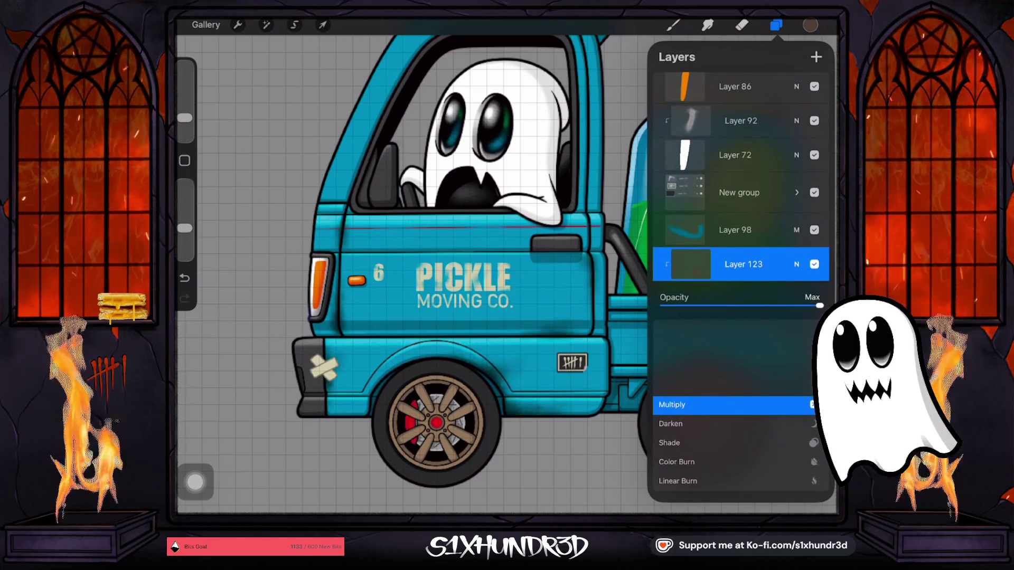
{"action": "scroll", "coordinate": [734, 423], "scroll_direction": "down", "scroll_amount": 4}
{"action": "left_click", "coordinate": [671, 444]}
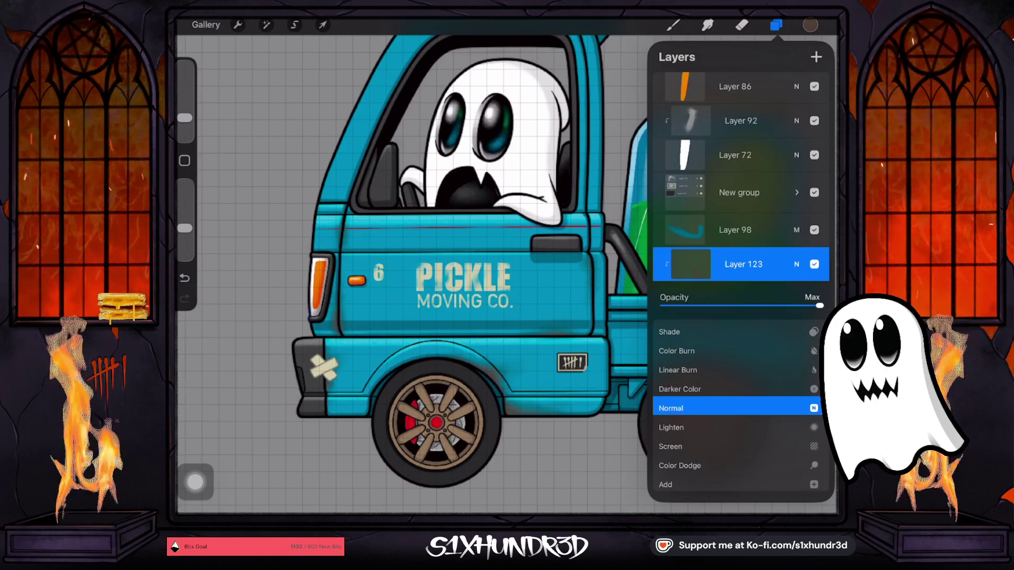
{"action": "left_click", "coordinate": [796, 264]}
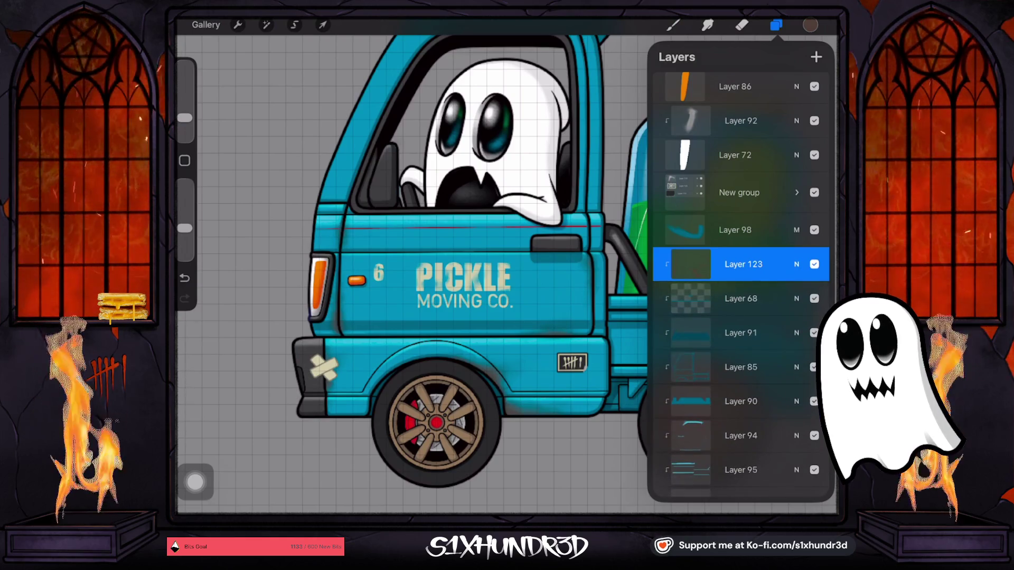
Enlarge the brush slightly and reselect Layer 123 in the layer list.
{"action": "left_click", "coordinate": [672, 25]}
{"action": "left_click_drag", "start_coordinate": [185, 118], "coordinate": [184, 121]}
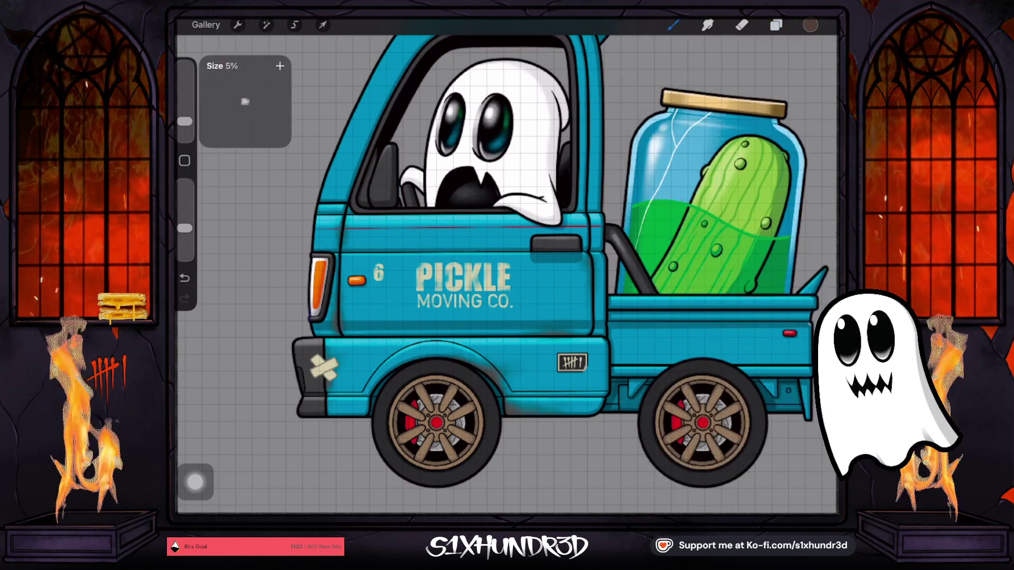
{"action": "left_click", "coordinate": [776, 25]}
{"action": "left_click", "coordinate": [739, 353]}
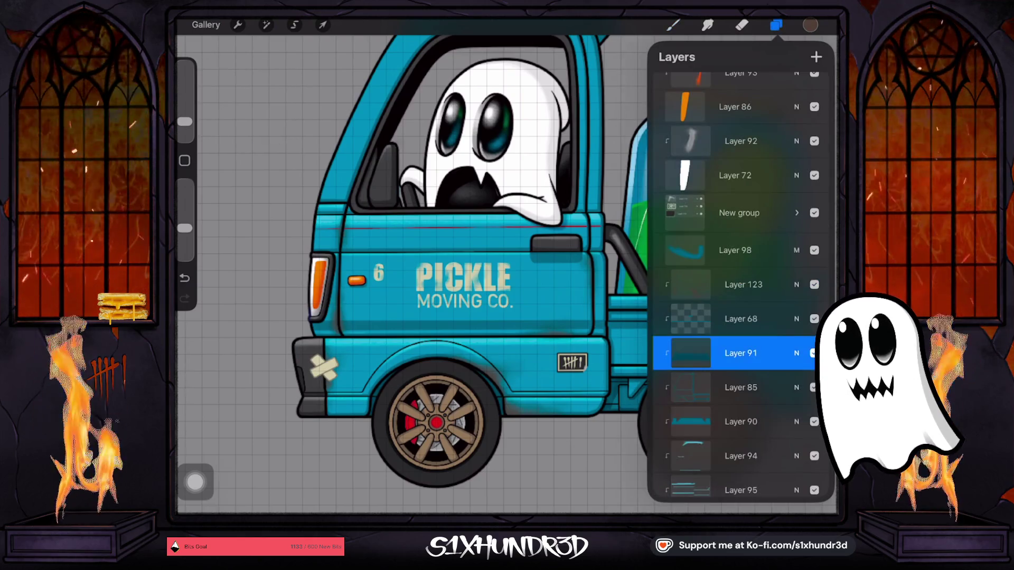
{"action": "left_click", "coordinate": [739, 284]}
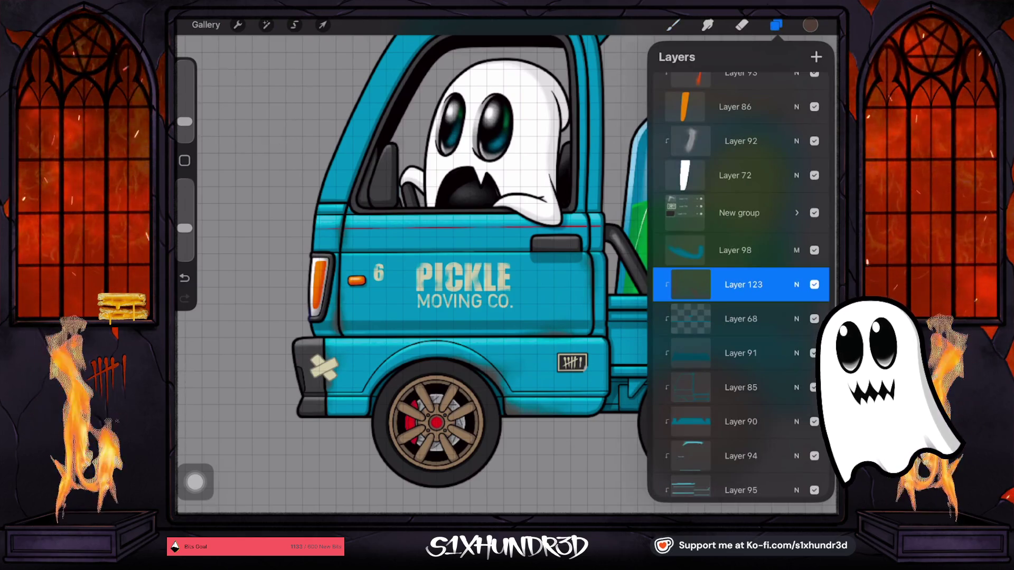
{"action": "left_click", "coordinate": [739, 353]}
{"action": "left_click", "coordinate": [740, 284]}
Move Layer 68 above Layer 123 and preview different blend modes on it.
{"action": "left_click", "coordinate": [739, 318]}
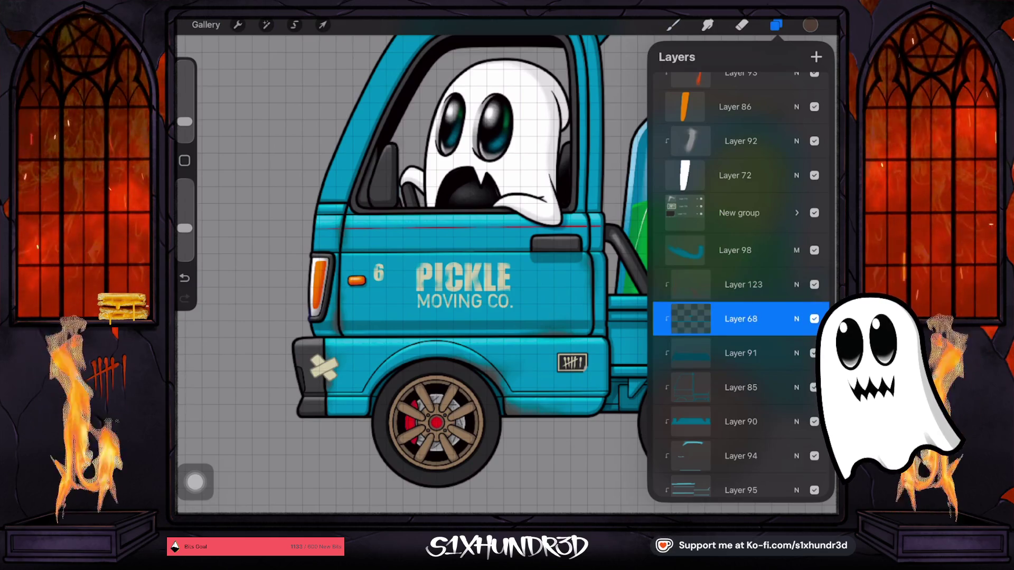
{"action": "left_click_drag", "start_coordinate": [740, 319], "coordinate": [739, 284]}
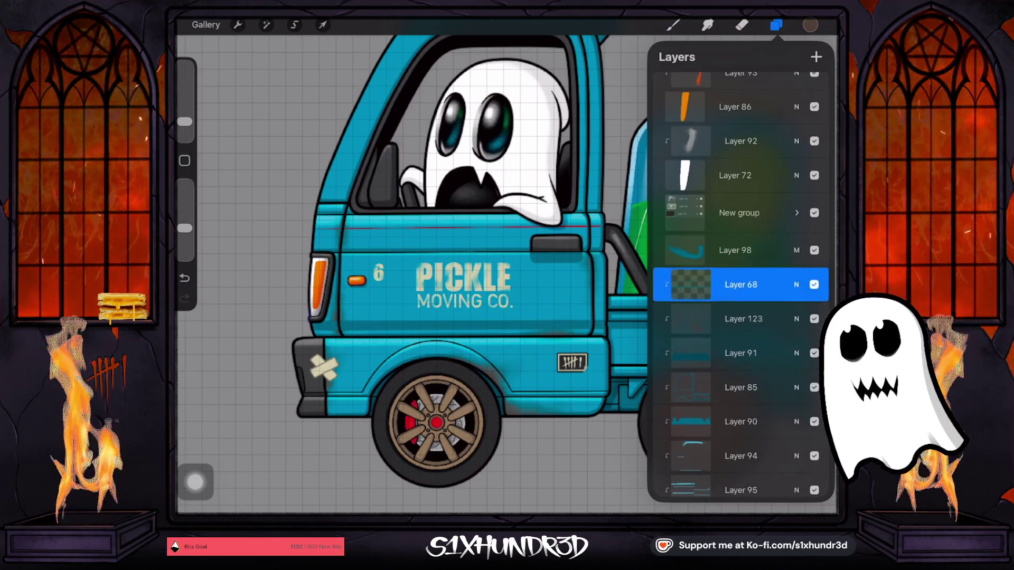
{"action": "left_click", "coordinate": [796, 284]}
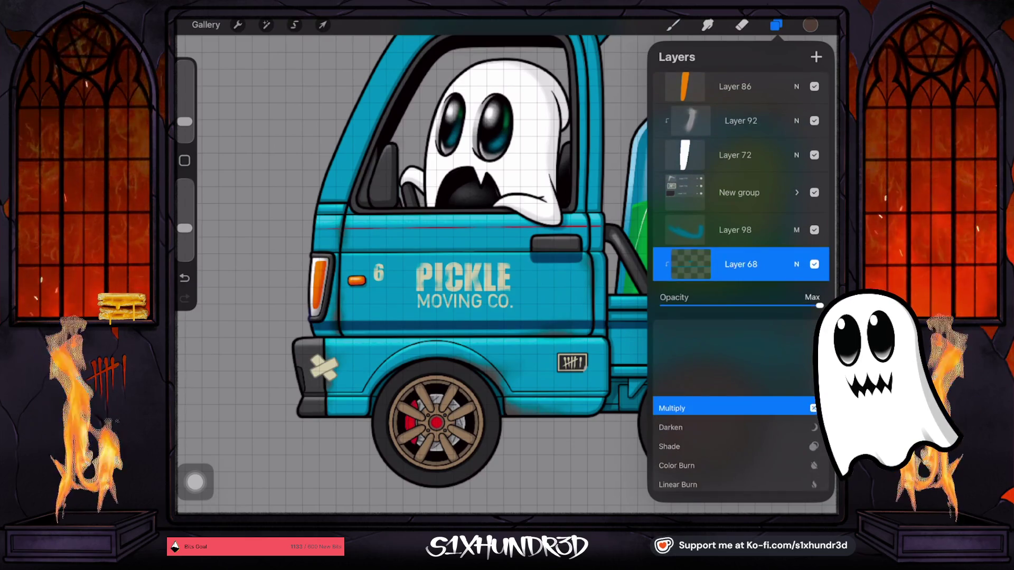
{"action": "left_click", "coordinate": [687, 427]}
{"action": "scroll", "coordinate": [737, 423], "scroll_direction": "down", "scroll_amount": 1}
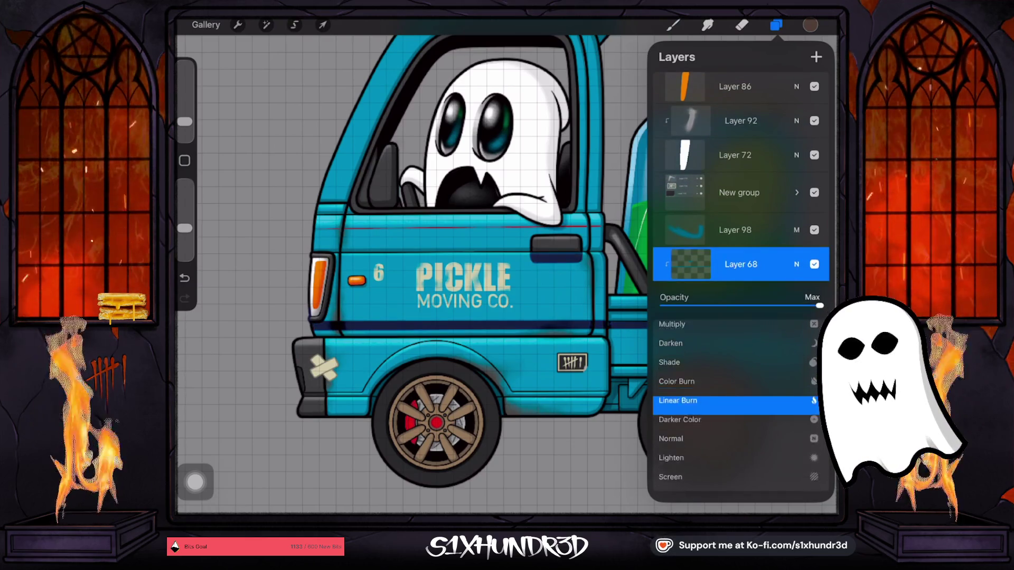
{"action": "scroll", "coordinate": [737, 423], "scroll_direction": "down", "scroll_amount": 4}
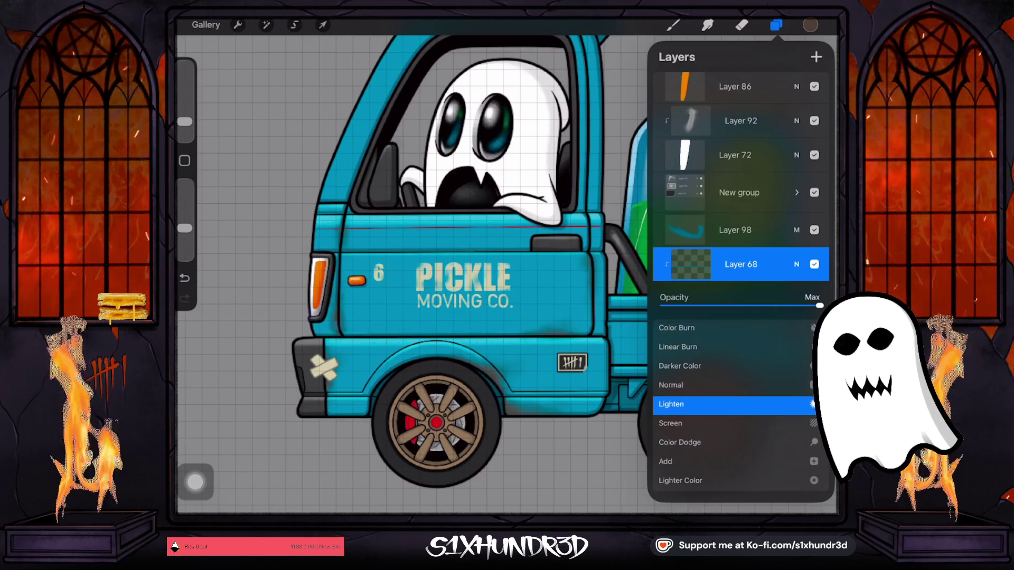
{"action": "scroll", "coordinate": [736, 412], "scroll_direction": "down", "scroll_amount": 1}
{"action": "scroll", "coordinate": [736, 412], "scroll_direction": "down", "scroll_amount": 2}
{"action": "scroll", "coordinate": [737, 412], "scroll_direction": "down", "scroll_amount": 4}
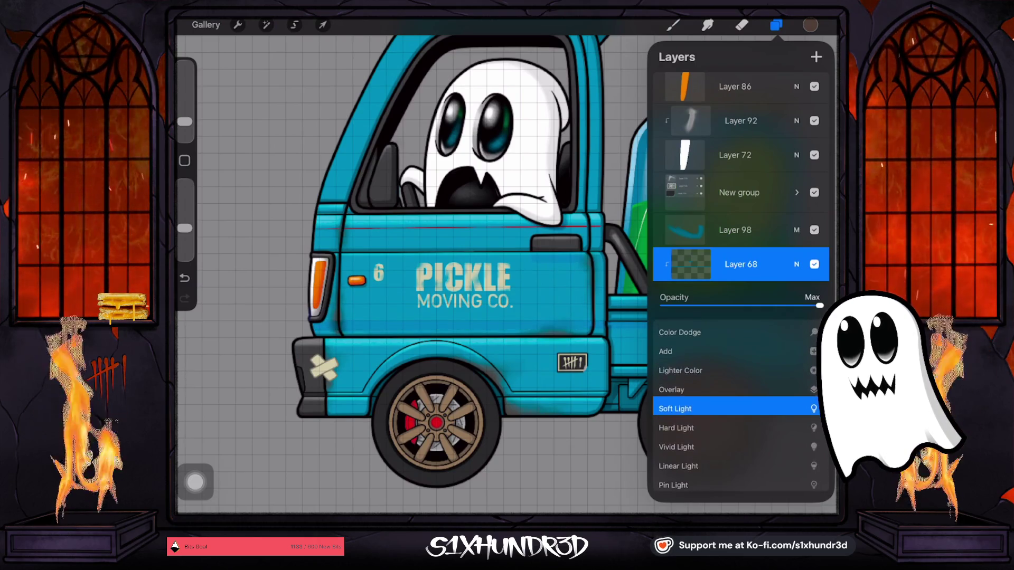
{"action": "scroll", "coordinate": [737, 423], "scroll_direction": "down", "scroll_amount": 1}
{"action": "scroll", "coordinate": [737, 422], "scroll_direction": "down", "scroll_amount": 3}
{"action": "scroll", "coordinate": [737, 422], "scroll_direction": "down", "scroll_amount": 3}
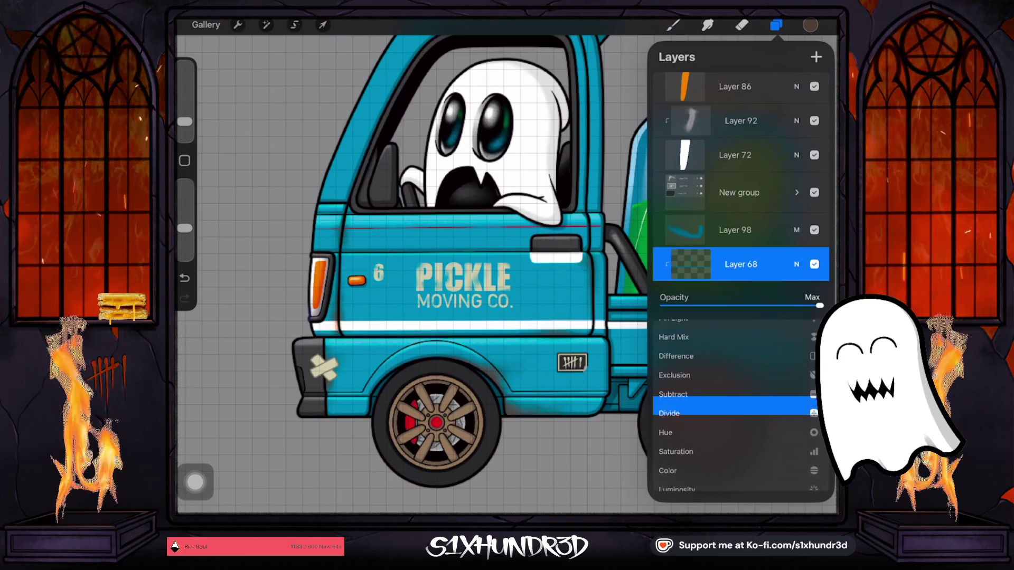
{"action": "scroll", "coordinate": [736, 422], "scroll_direction": "up", "scroll_amount": 4}
{"action": "scroll", "coordinate": [737, 423], "scroll_direction": "up", "scroll_amount": 5}
{"action": "scroll", "coordinate": [736, 422], "scroll_direction": "up", "scroll_amount": 5}
{"action": "scroll", "coordinate": [736, 423], "scroll_direction": "up", "scroll_amount": 1}
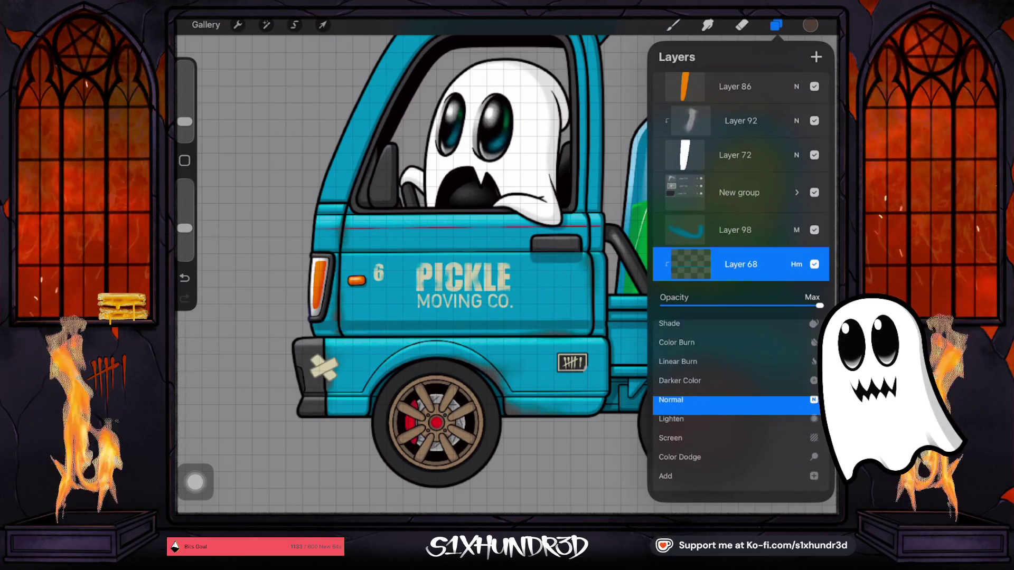
Return Layer 68 to Normal blending and move it back below Layer 123.
{"action": "left_click", "coordinate": [796, 264]}
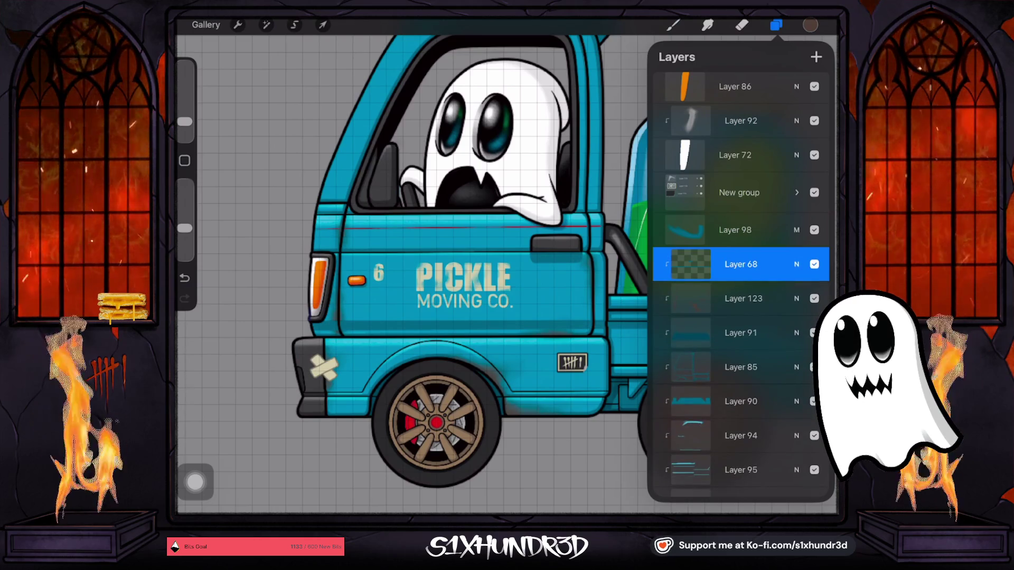
{"action": "left_click_drag", "start_coordinate": [741, 264], "coordinate": [741, 298]}
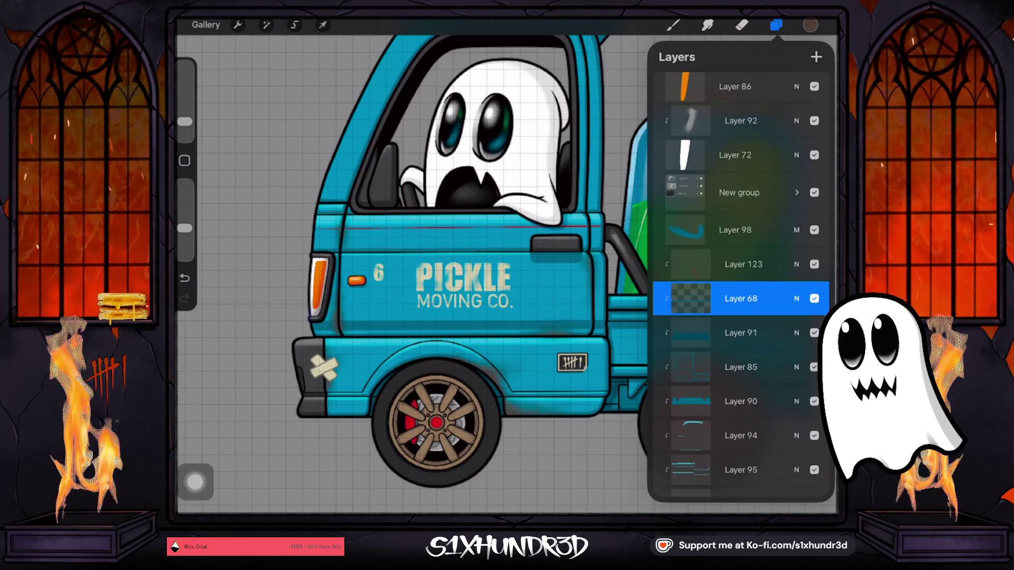
{"action": "left_click", "coordinate": [743, 264]}
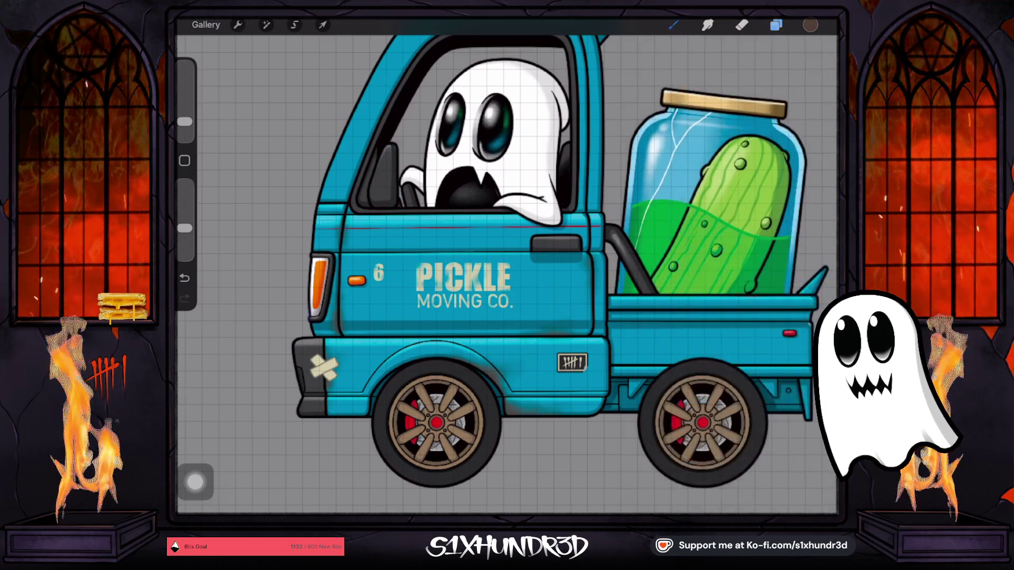
Zoom and pan the view across to the truck's rear bed.
{"action": "scroll", "coordinate": [507, 275], "scroll_direction": "up", "scroll_amount": 3}
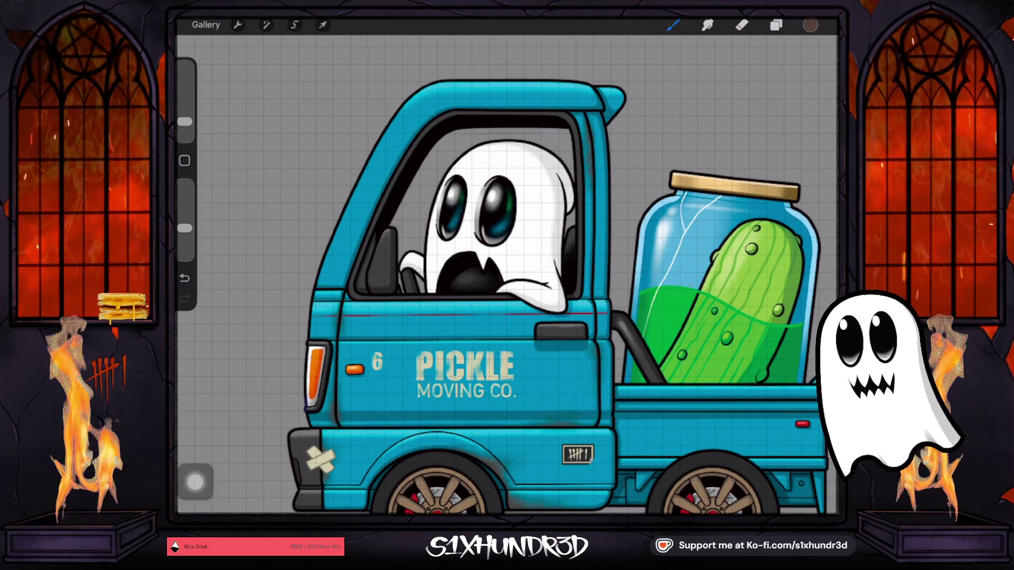
{"action": "scroll", "coordinate": [559, 280], "scroll_direction": "up", "scroll_amount": 3}
{"action": "scroll", "coordinate": [507, 274], "scroll_direction": "down", "scroll_amount": 2}
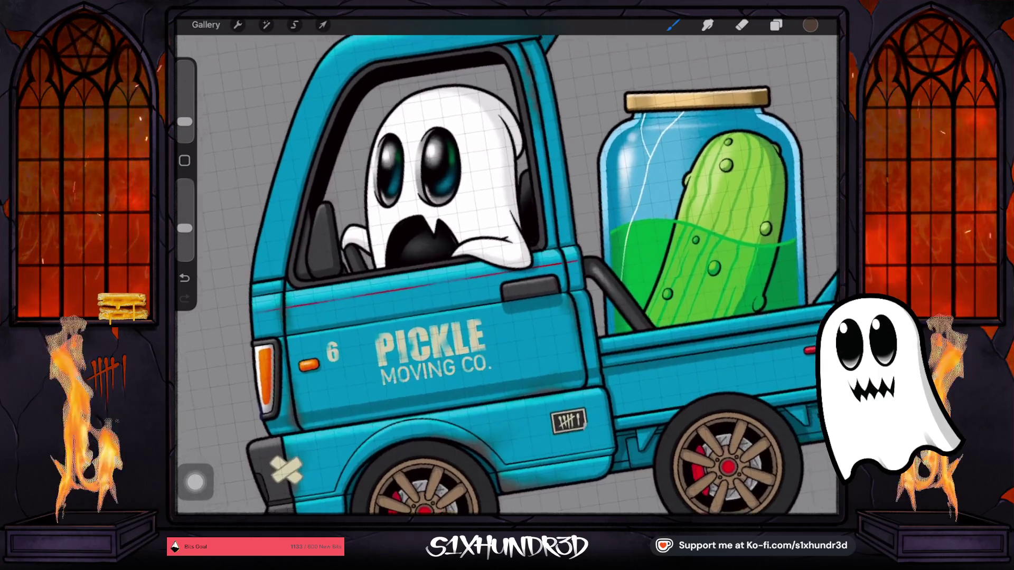
{"action": "scroll", "coordinate": [507, 275], "scroll_direction": "down", "scroll_amount": 2}
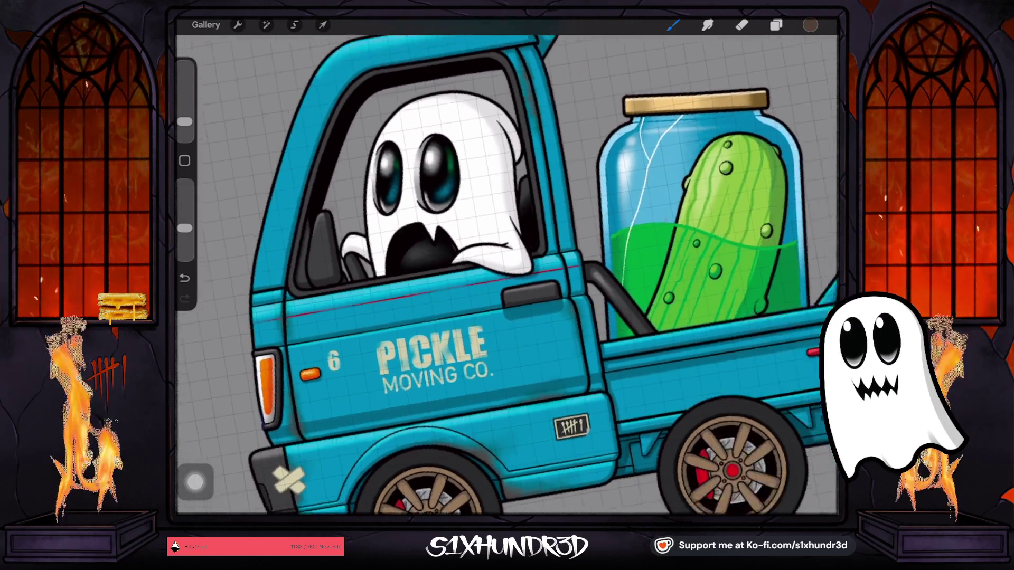
{"action": "scroll", "coordinate": [544, 275], "scroll_direction": "up", "scroll_amount": 2}
{"action": "scroll", "coordinate": [507, 275], "scroll_direction": "up", "scroll_amount": 2}
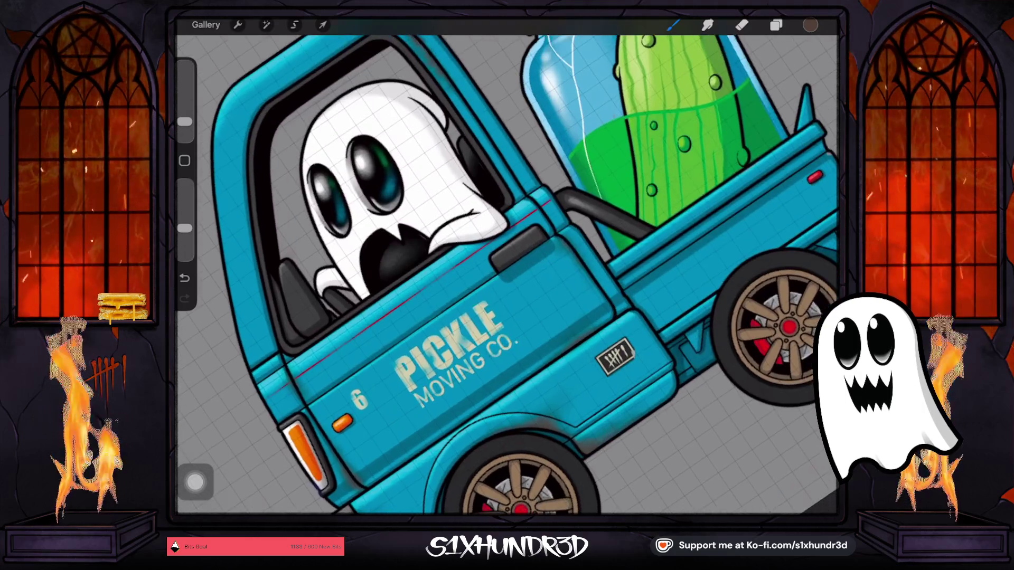
{"action": "scroll", "coordinate": [507, 275], "scroll_direction": "right", "scroll_amount": 3}
{"action": "scroll", "coordinate": [507, 274], "scroll_direction": "right", "scroll_amount": 3}
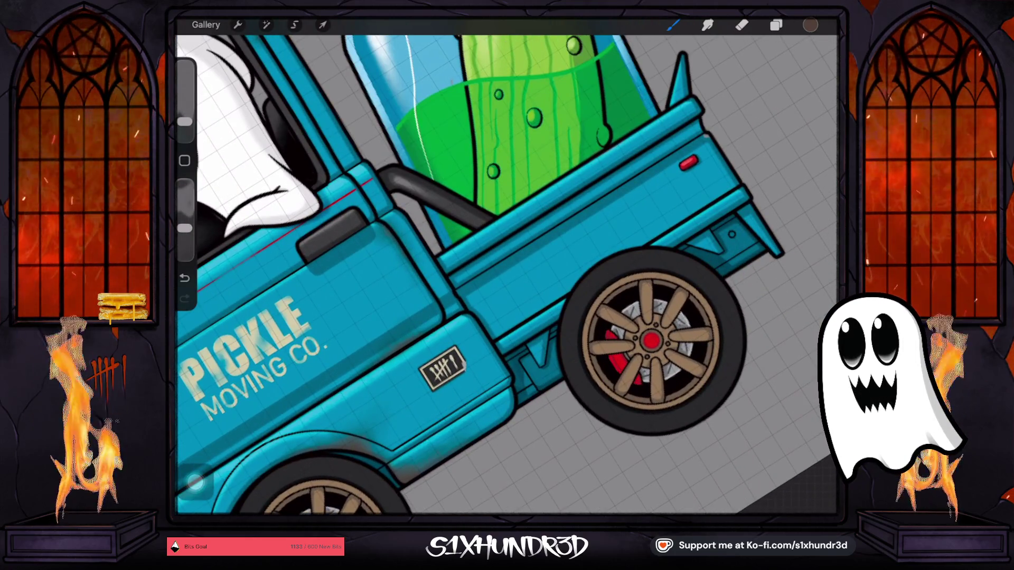
{"action": "scroll", "coordinate": [507, 275], "scroll_direction": "right", "scroll_amount": 3}
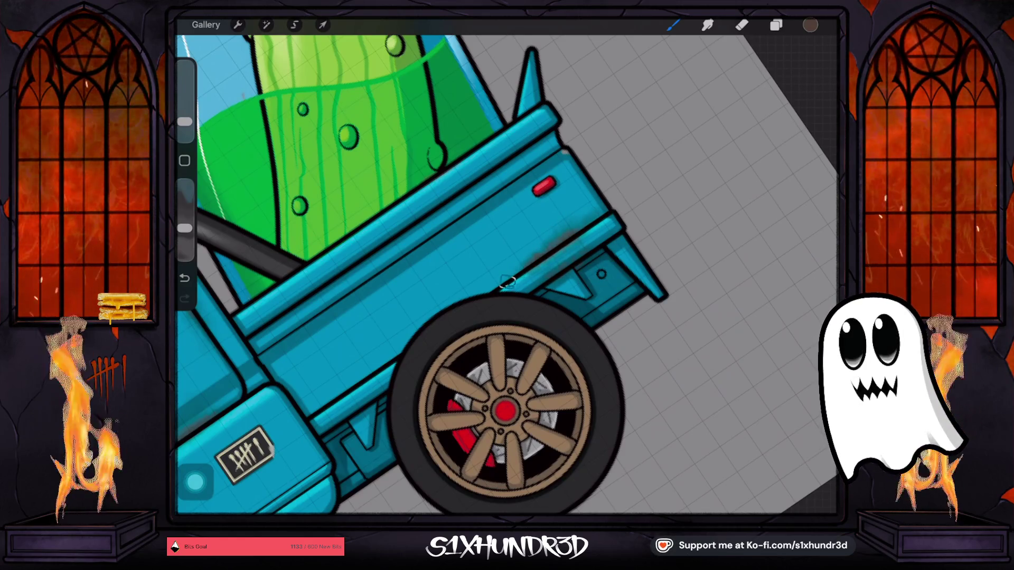
Zoom in on the rear bed's lower edge and fine-tune the brush size.
{"action": "scroll", "coordinate": [423, 274], "scroll_direction": "up", "scroll_amount": 2}
{"action": "scroll", "coordinate": [423, 275], "scroll_direction": "up", "scroll_amount": 2}
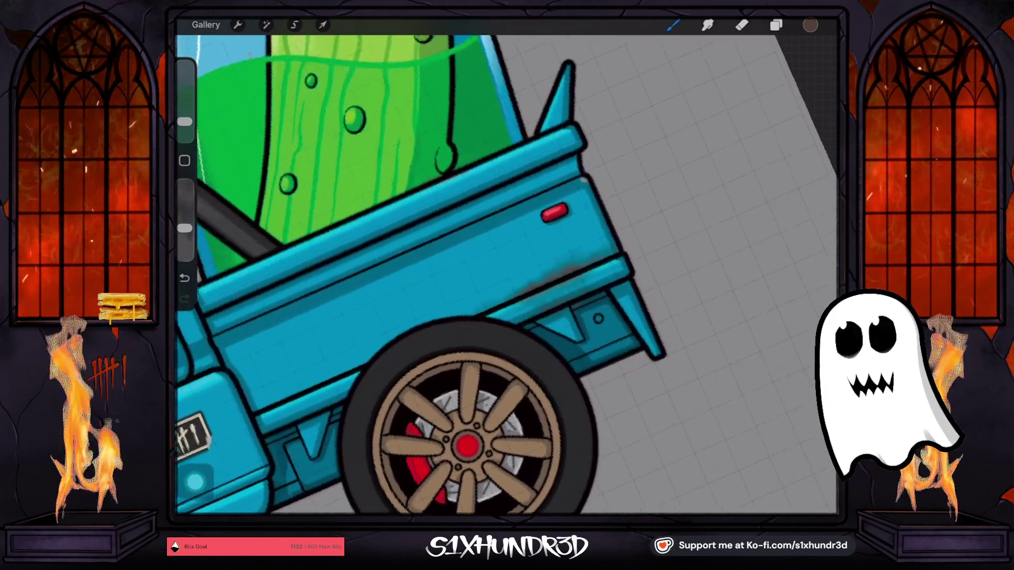
{"action": "scroll", "coordinate": [423, 274], "scroll_direction": "up", "scroll_amount": 2}
{"action": "scroll", "coordinate": [423, 274], "scroll_direction": "up", "scroll_amount": 2}
{"action": "scroll", "coordinate": [475, 275], "scroll_direction": "down", "scroll_amount": 1}
{"action": "scroll", "coordinate": [475, 275], "scroll_direction": "down", "scroll_amount": 3}
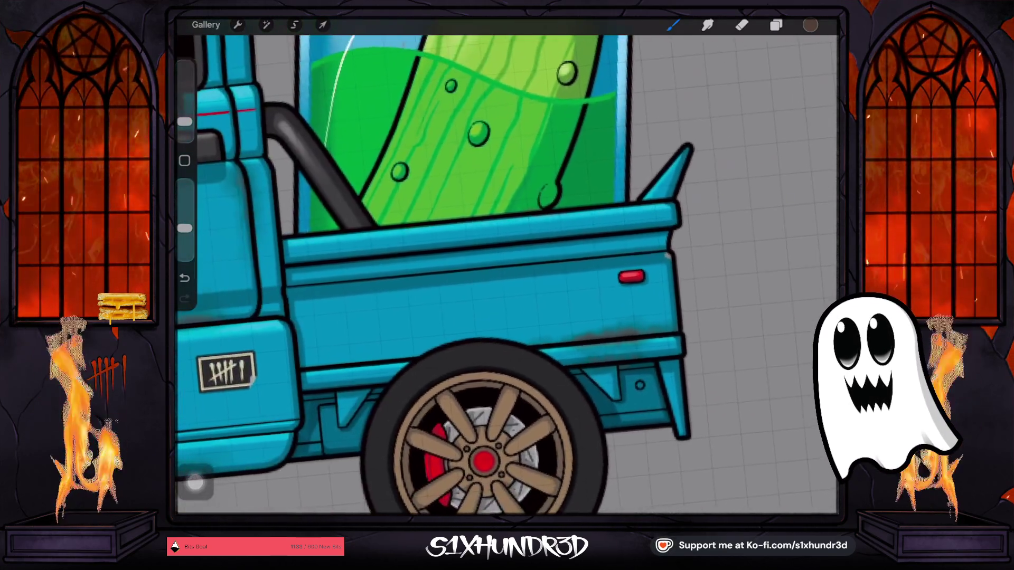
{"action": "scroll", "coordinate": [476, 275], "scroll_direction": "down", "scroll_amount": 1}
{"action": "scroll", "coordinate": [476, 275], "scroll_direction": "up", "scroll_amount": 1}
{"action": "scroll", "coordinate": [475, 274], "scroll_direction": "up", "scroll_amount": 1}
{"action": "scroll", "coordinate": [490, 317], "scroll_direction": "up", "scroll_amount": 2}
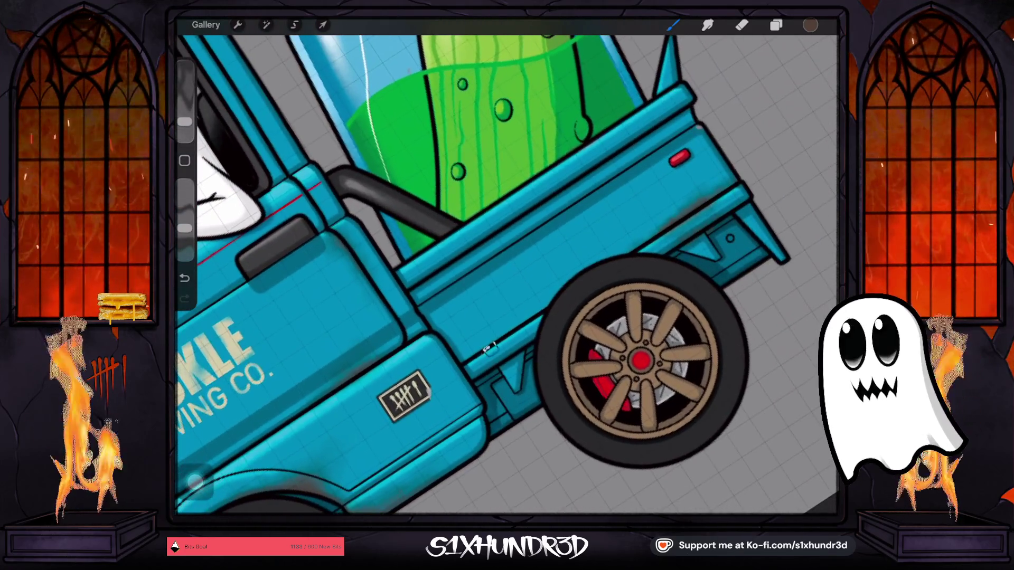
{"action": "left_click_drag", "start_coordinate": [184, 121], "coordinate": [185, 117]}
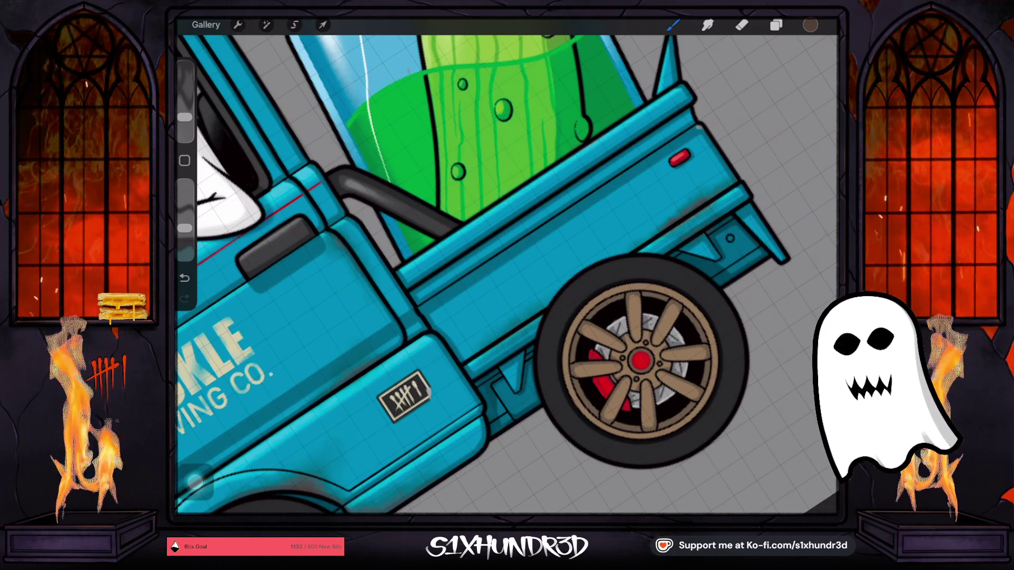
{"action": "left_click_drag", "start_coordinate": [185, 117], "coordinate": [185, 121]}
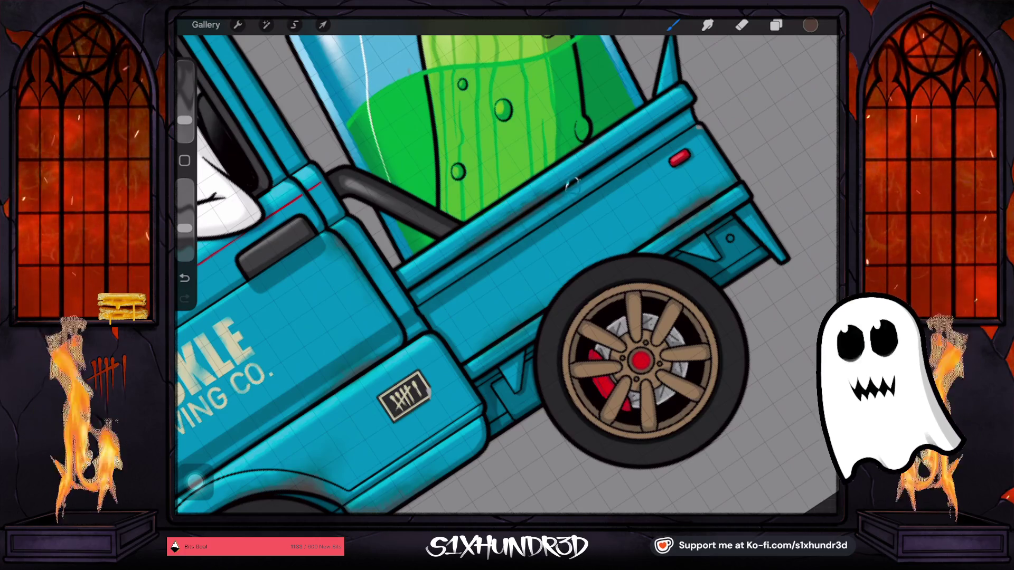
{"action": "scroll", "coordinate": [507, 264], "scroll_direction": "down", "scroll_amount": 5}
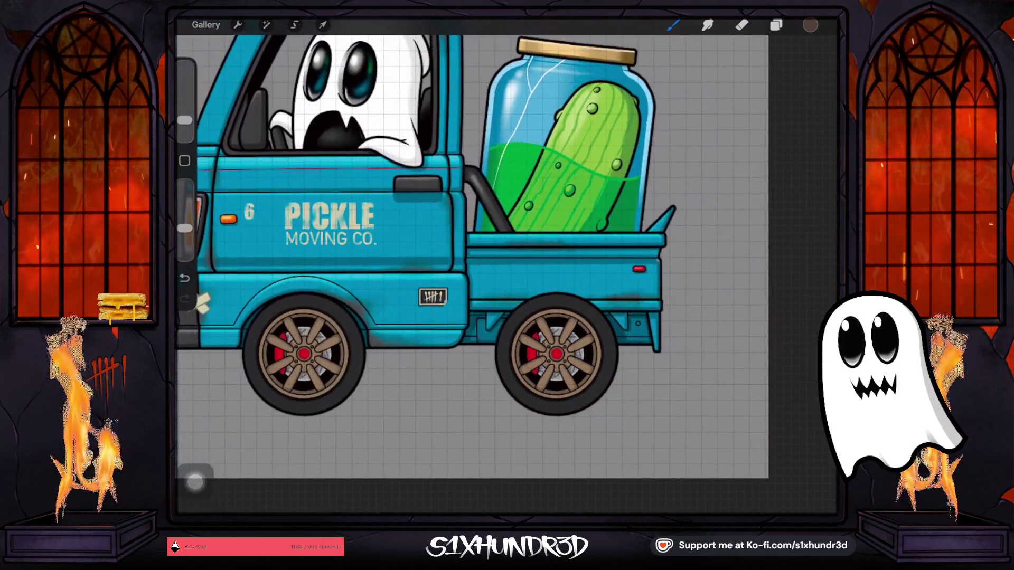
Undo the stray dark stroke by the door edge, then review the lettering and front wheel.
{"action": "scroll", "coordinate": [475, 237], "scroll_direction": "down", "scroll_amount": 3}
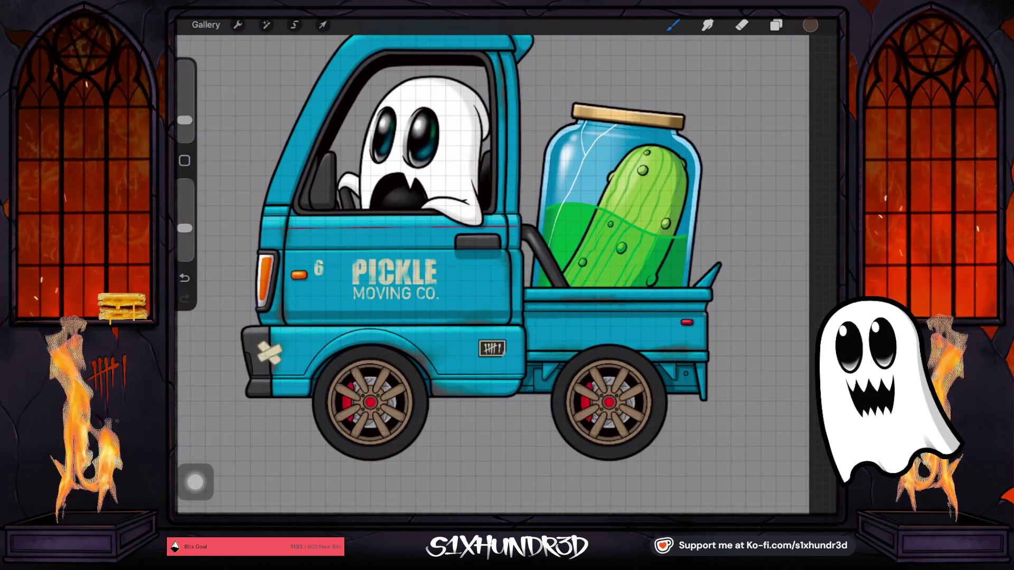
{"action": "scroll", "coordinate": [507, 264], "scroll_direction": "up", "scroll_amount": 5}
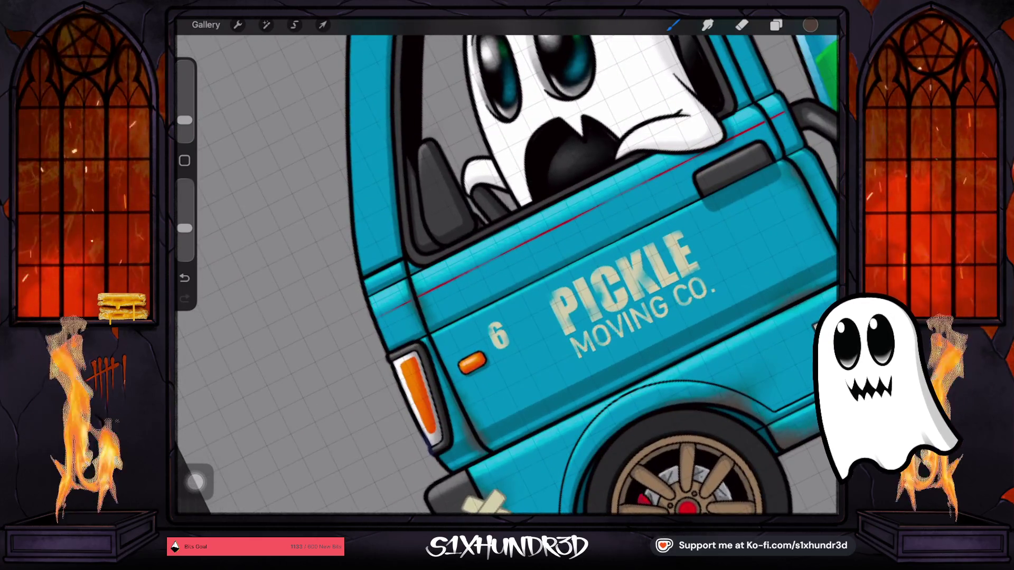
{"action": "scroll", "coordinate": [507, 264], "scroll_direction": "up", "scroll_amount": 3}
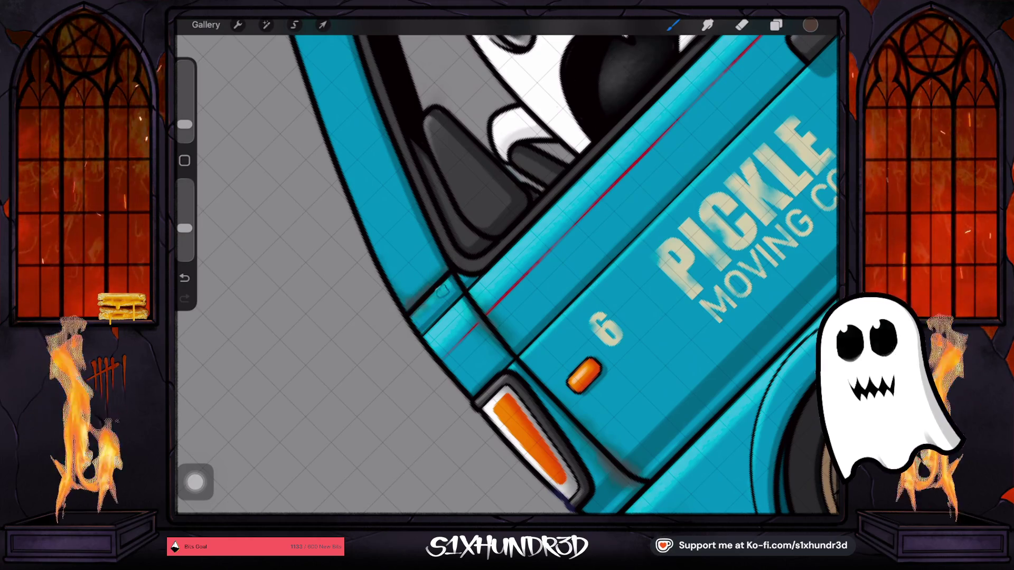
{"action": "key", "text": "ctrl+z"}
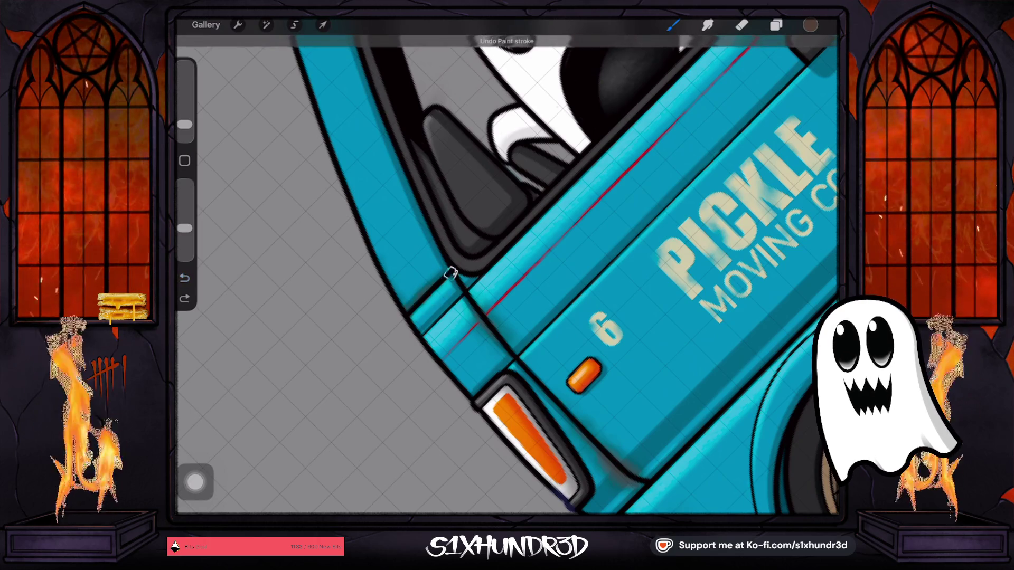
{"action": "left_click_drag", "start_coordinate": [456, 273], "coordinate": [507, 296]}
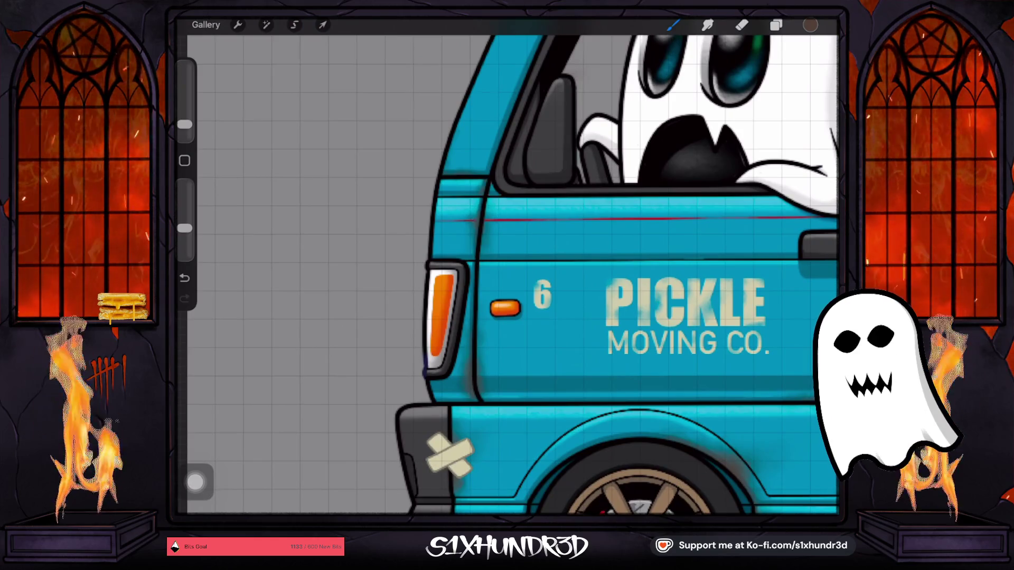
{"action": "left_click_drag", "start_coordinate": [445, 402], "coordinate": [433, 270]}
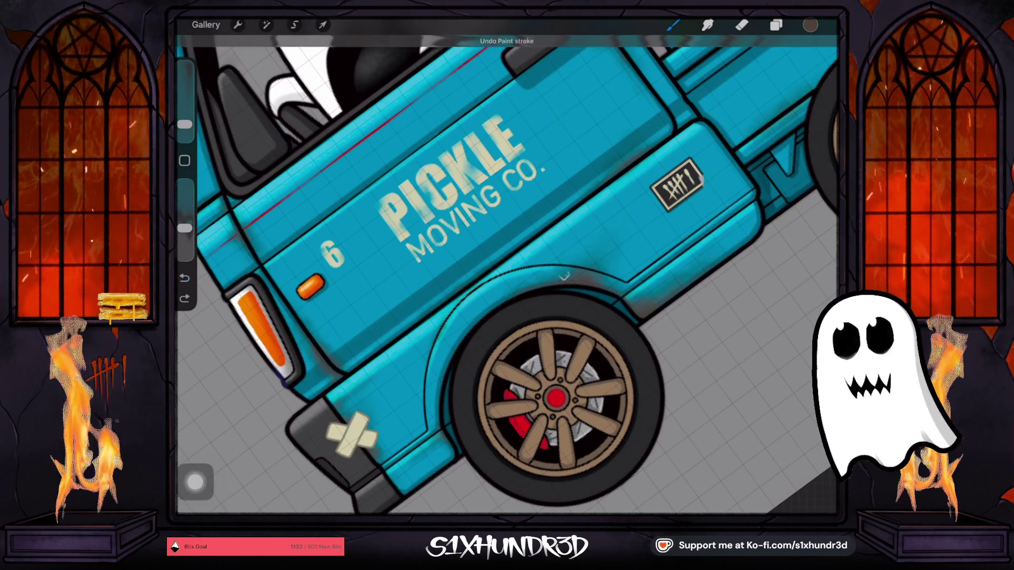
{"action": "scroll", "coordinate": [507, 264], "scroll_direction": "down", "scroll_amount": 5}
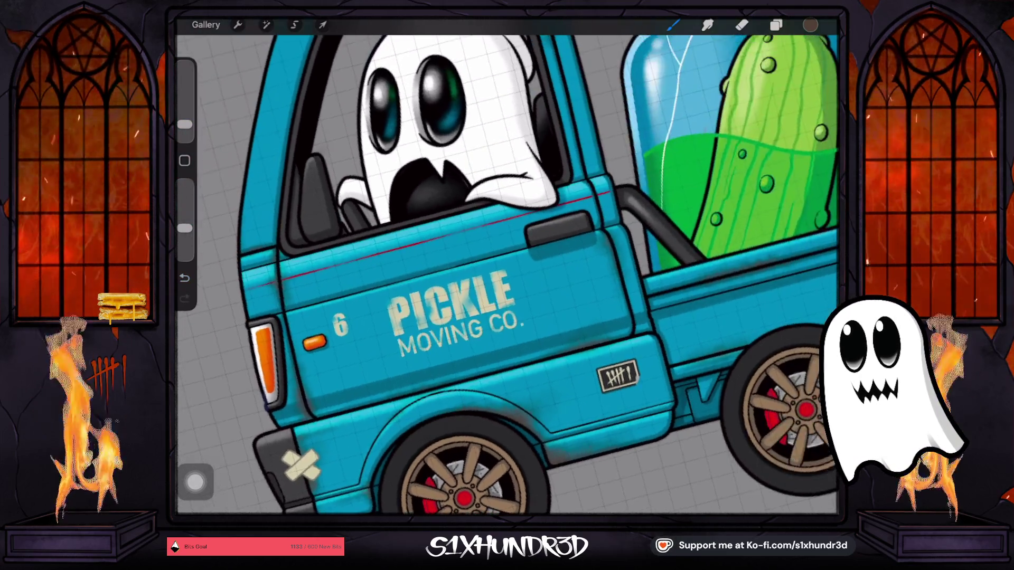
{"action": "scroll", "coordinate": [507, 264], "scroll_direction": "up", "scroll_amount": 8}
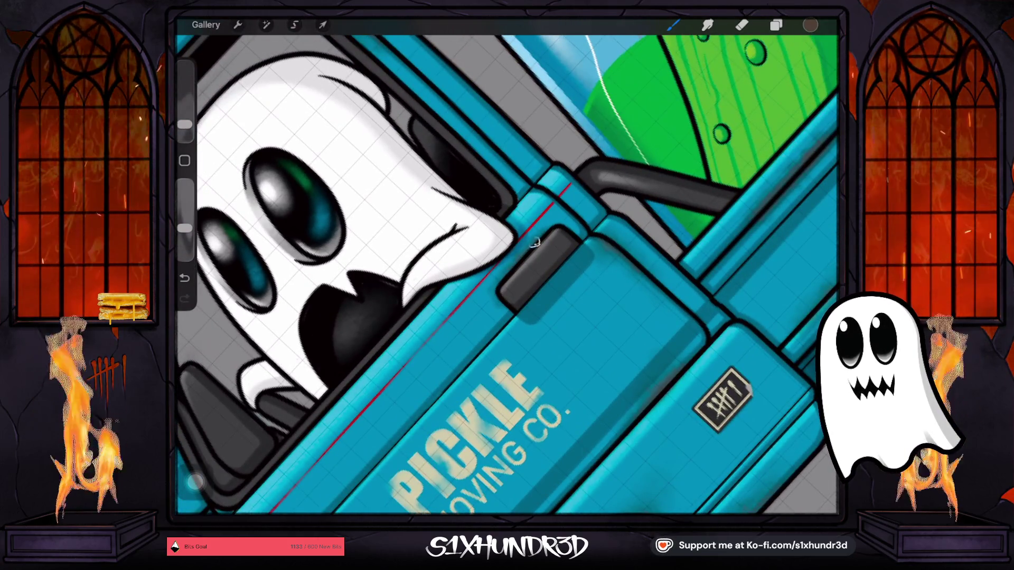
{"action": "scroll", "coordinate": [507, 264], "scroll_direction": "down", "scroll_amount": 2}
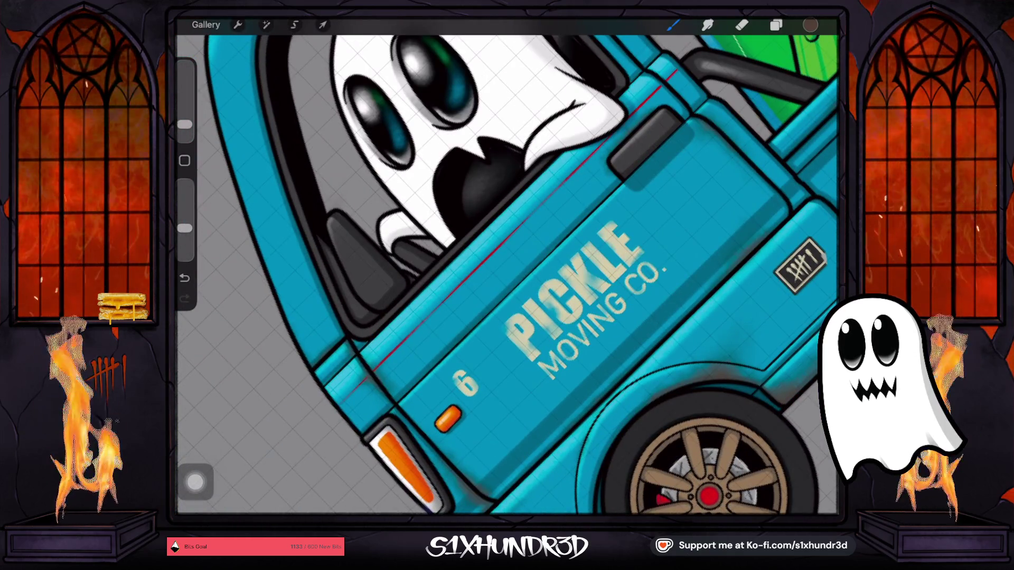
{"action": "scroll", "coordinate": [507, 274], "scroll_direction": "down", "scroll_amount": 5}
{"action": "scroll", "coordinate": [507, 274], "scroll_direction": "up", "scroll_amount": 2}
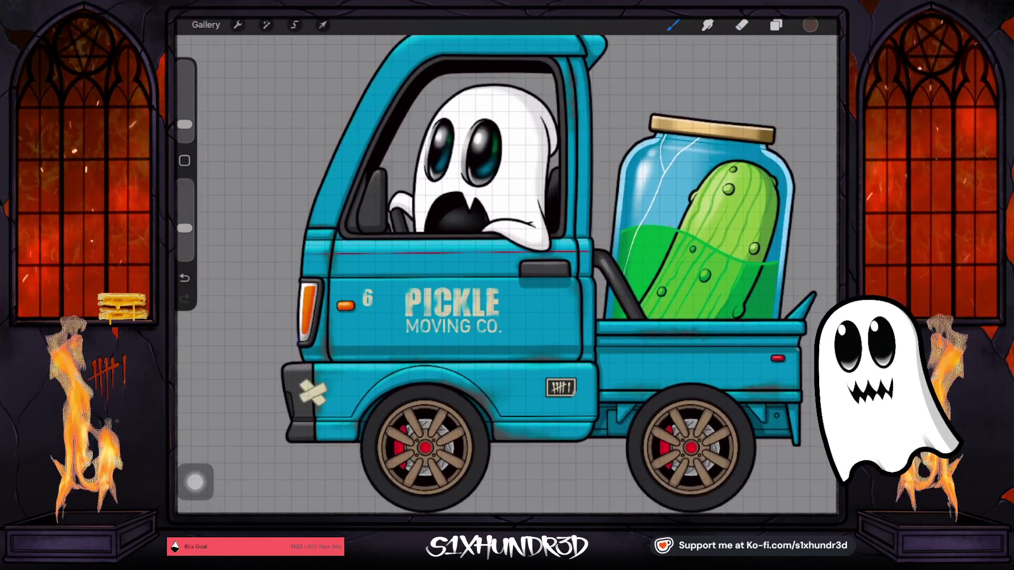
{"action": "left_click_drag", "start_coordinate": [184, 125], "coordinate": [184, 119]}
{"action": "left_click_drag", "start_coordinate": [372, 274], "coordinate": [443, 273]}
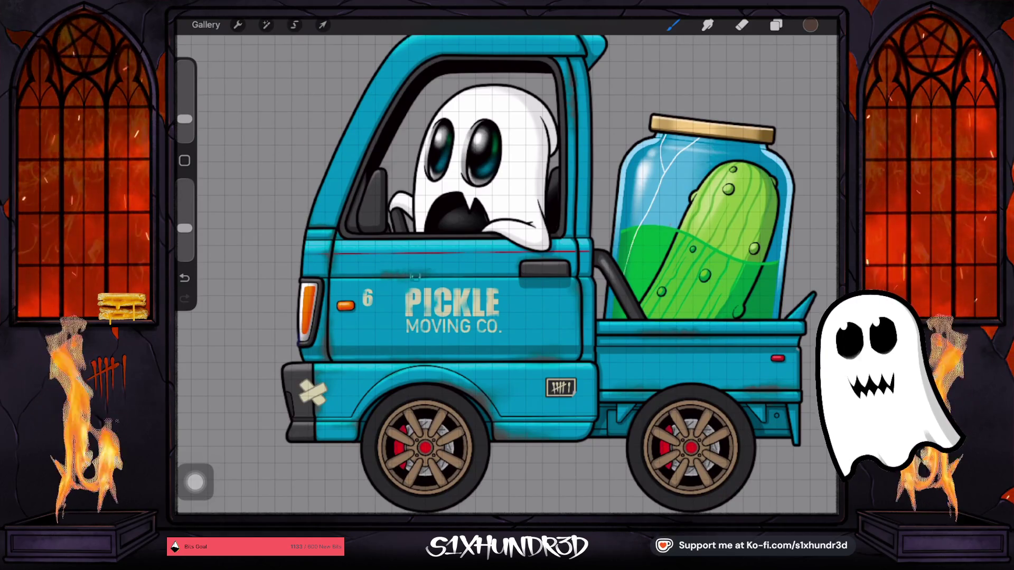
{"action": "key", "text": "ctrl+z"}
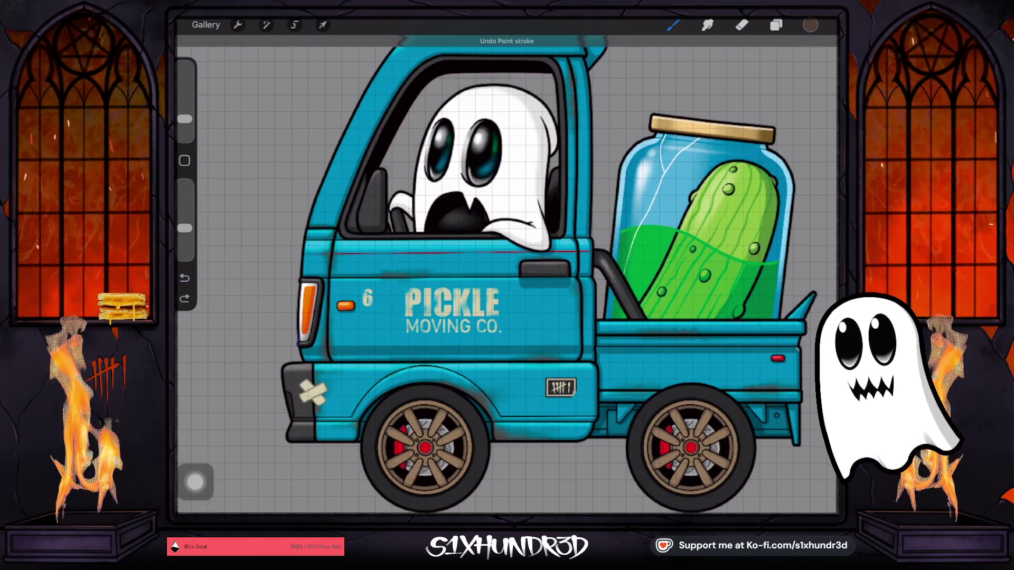
{"action": "scroll", "coordinate": [507, 275], "scroll_direction": "up", "scroll_amount": 3}
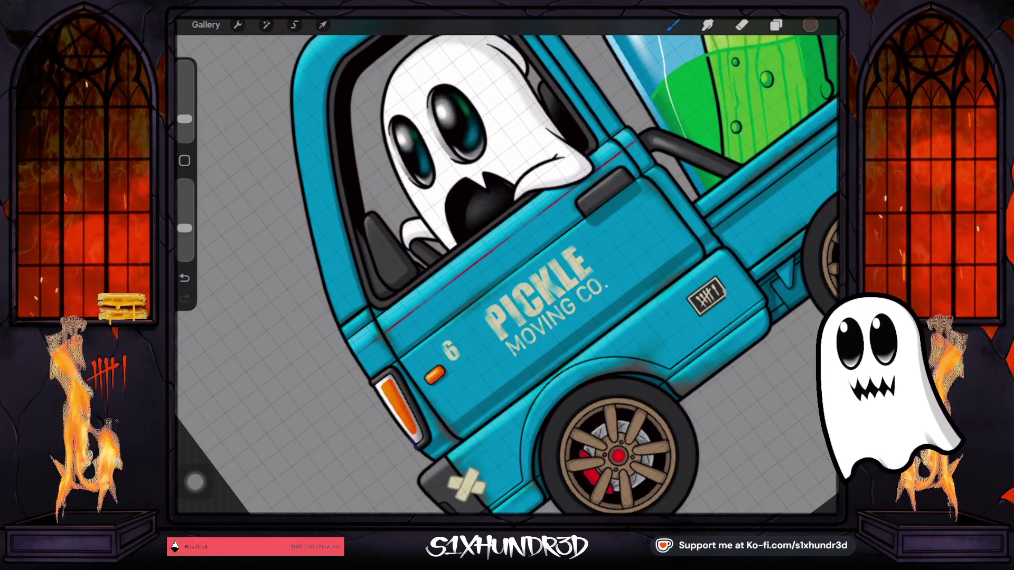
{"action": "scroll", "coordinate": [507, 274], "scroll_direction": "down", "scroll_amount": 2}
{"action": "scroll", "coordinate": [507, 274], "scroll_direction": "up", "scroll_amount": 3}
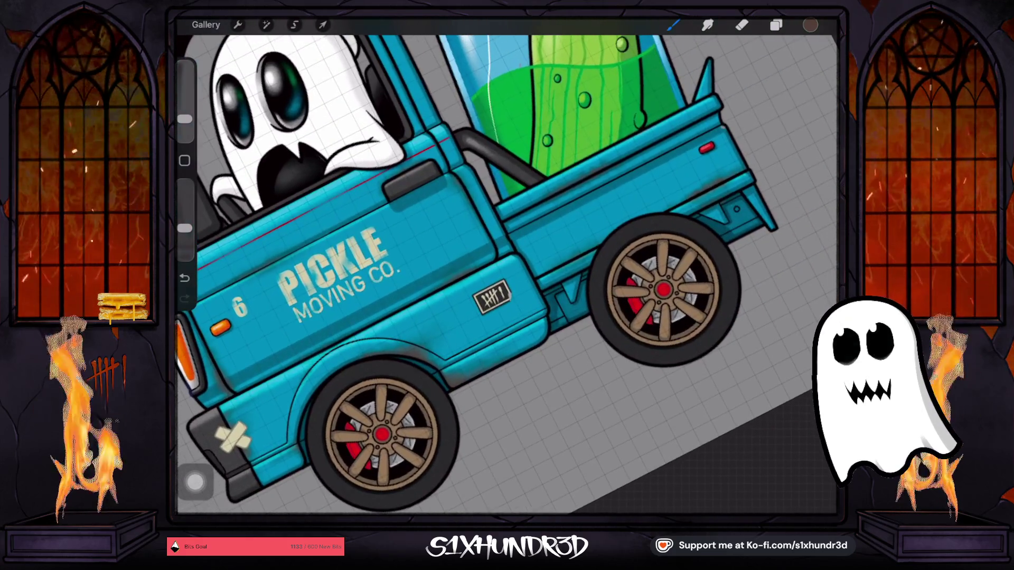
{"action": "scroll", "coordinate": [507, 274], "scroll_direction": "down", "scroll_amount": 1}
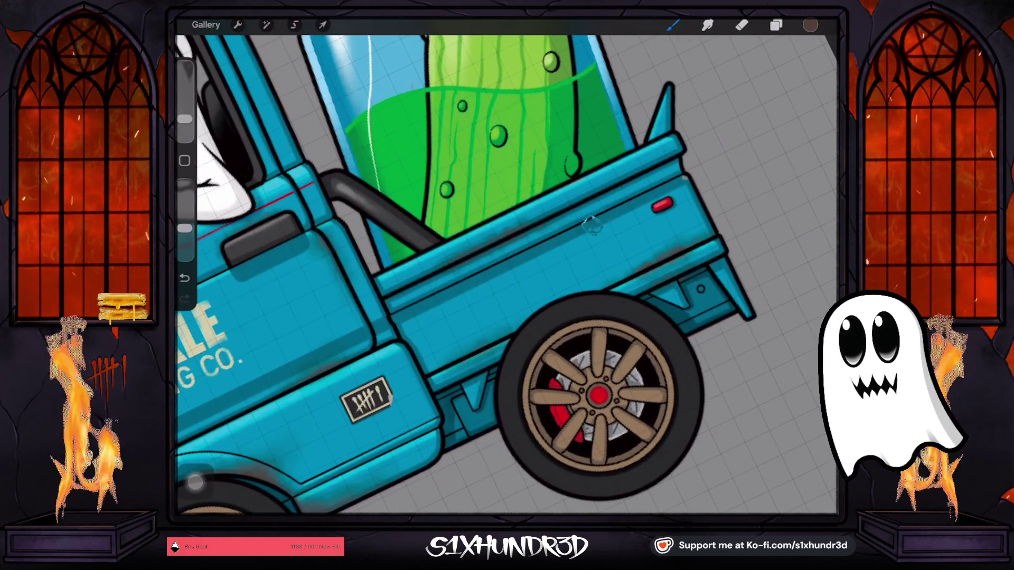
{"action": "scroll", "coordinate": [507, 274], "scroll_direction": "up", "scroll_amount": 2}
{"action": "scroll", "coordinate": [507, 274], "scroll_direction": "down", "scroll_amount": 3}
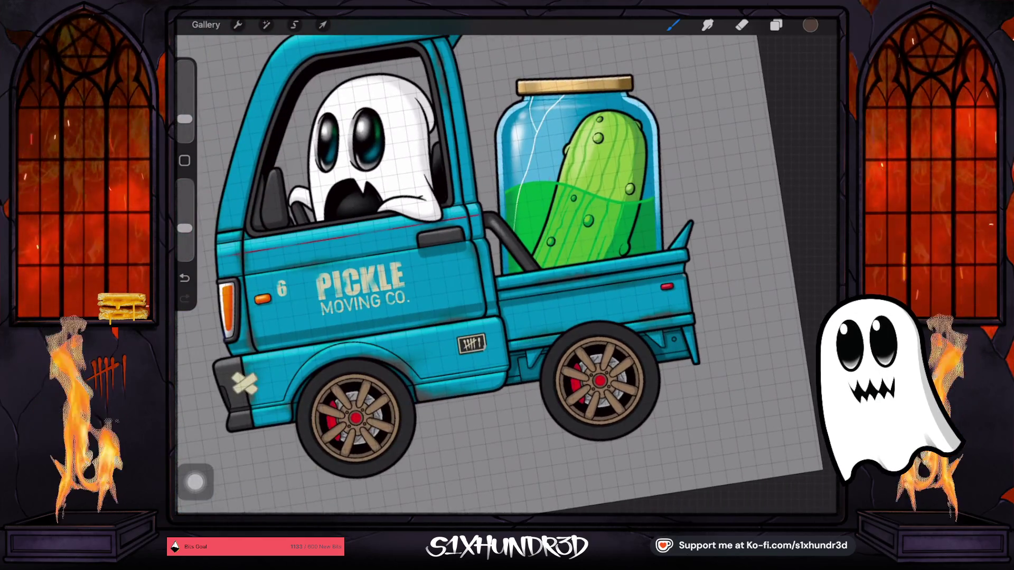
{"action": "left_click", "coordinate": [429, 282]}
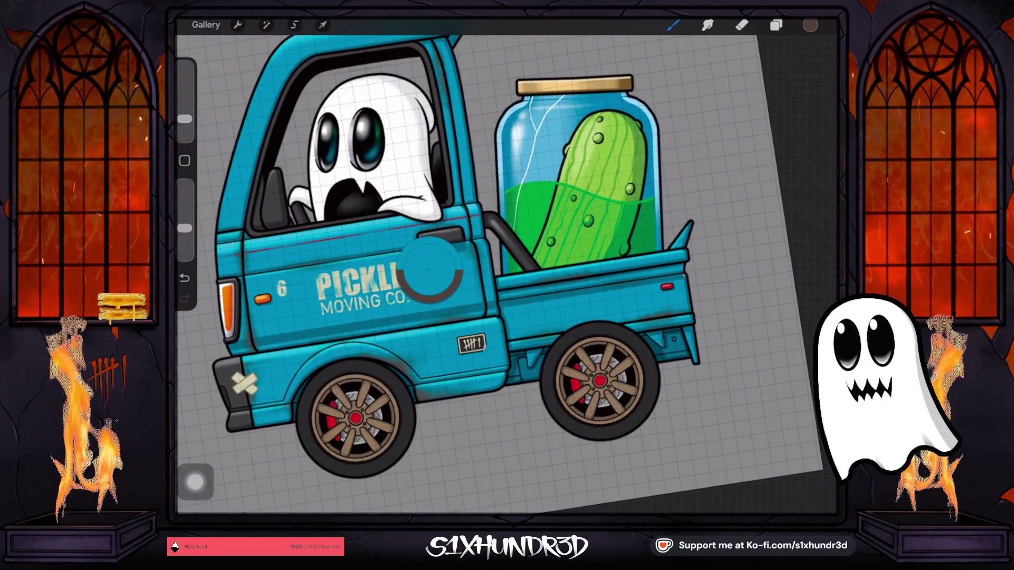
Sample the truck's teal, dull it slightly, and add a clipped layer above Layer 68.
{"action": "left_click", "coordinate": [810, 25]}
{"action": "left_click_drag", "start_coordinate": [773, 144], "coordinate": [738, 147]}
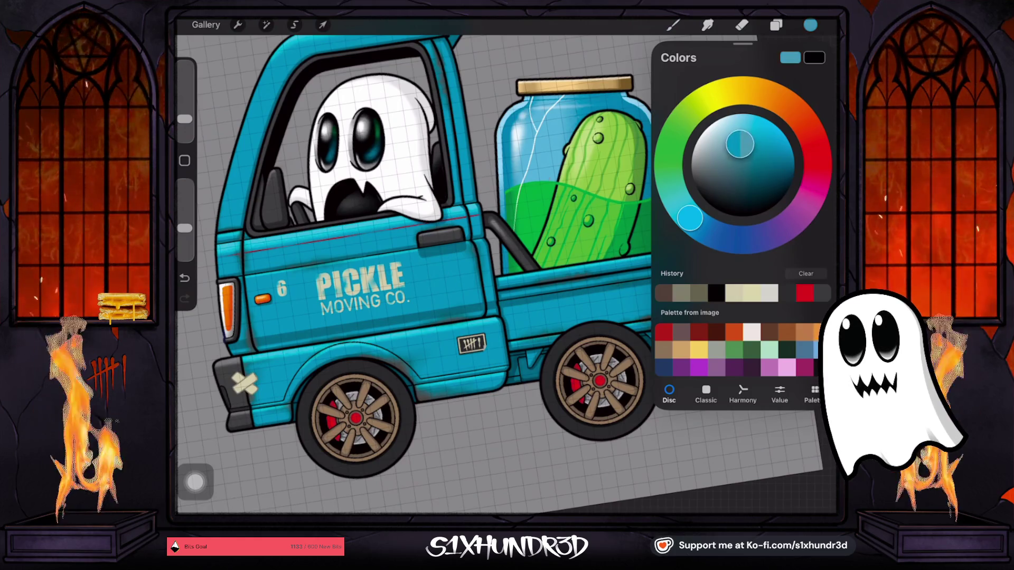
{"action": "left_click", "coordinate": [776, 24]}
{"action": "left_click", "coordinate": [741, 318]}
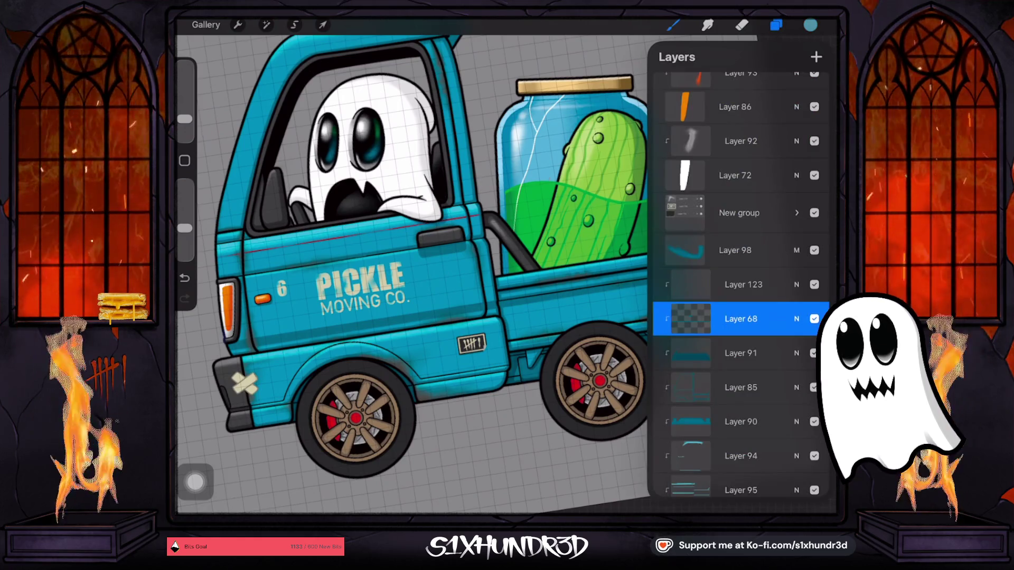
{"action": "left_click", "coordinate": [816, 57]}
Set the brush size to 11% and rotate the view to centre on the cab.
{"action": "left_click", "coordinate": [673, 24]}
{"action": "left_click_drag", "start_coordinate": [185, 119], "coordinate": [185, 113]}
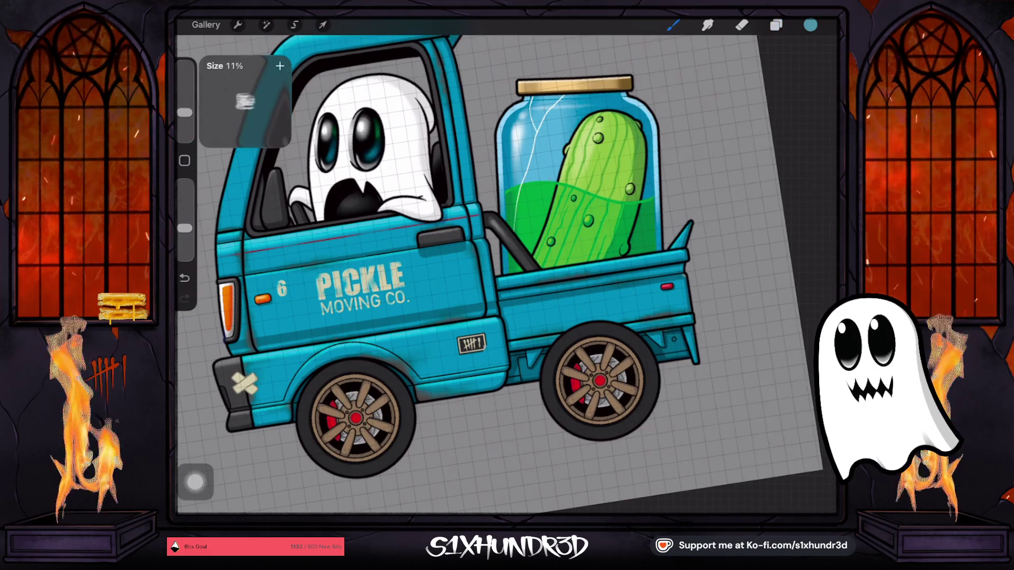
{"action": "left_click_drag", "start_coordinate": [441, 238], "coordinate": [536, 328]}
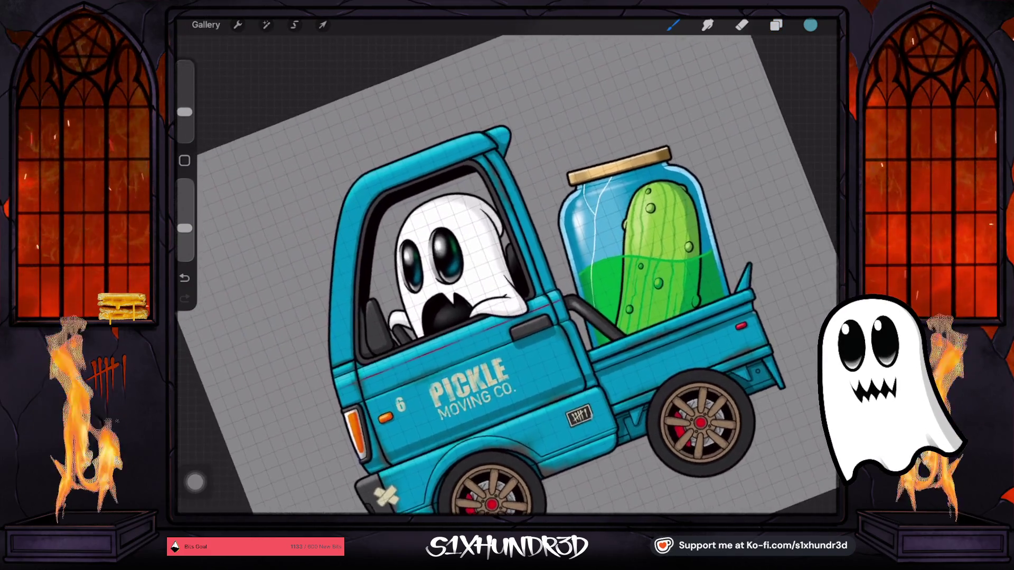
{"action": "left_click_drag", "start_coordinate": [507, 275], "coordinate": [560, 296]}
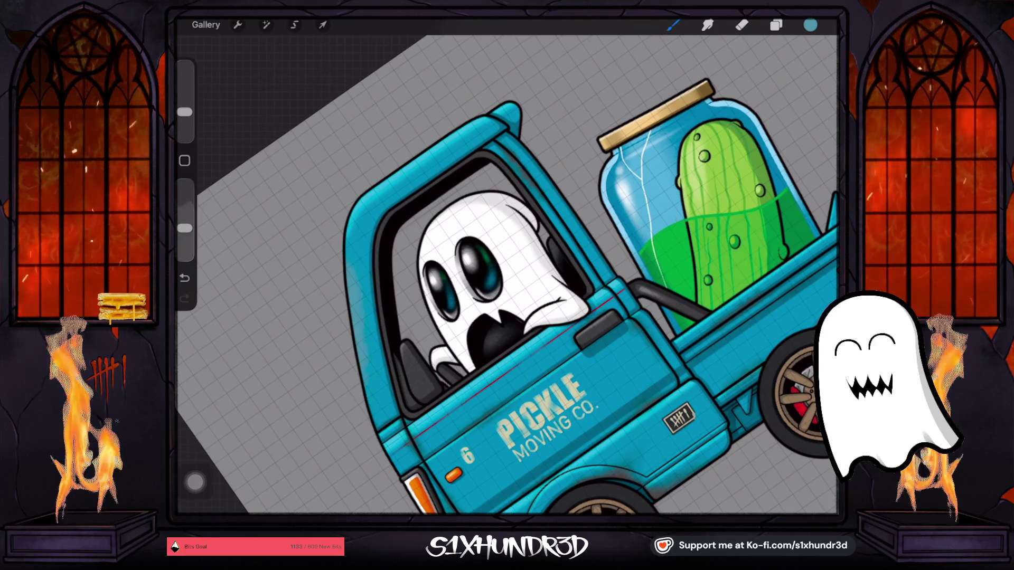
{"action": "left_click_drag", "start_coordinate": [528, 296], "coordinate": [476, 275]}
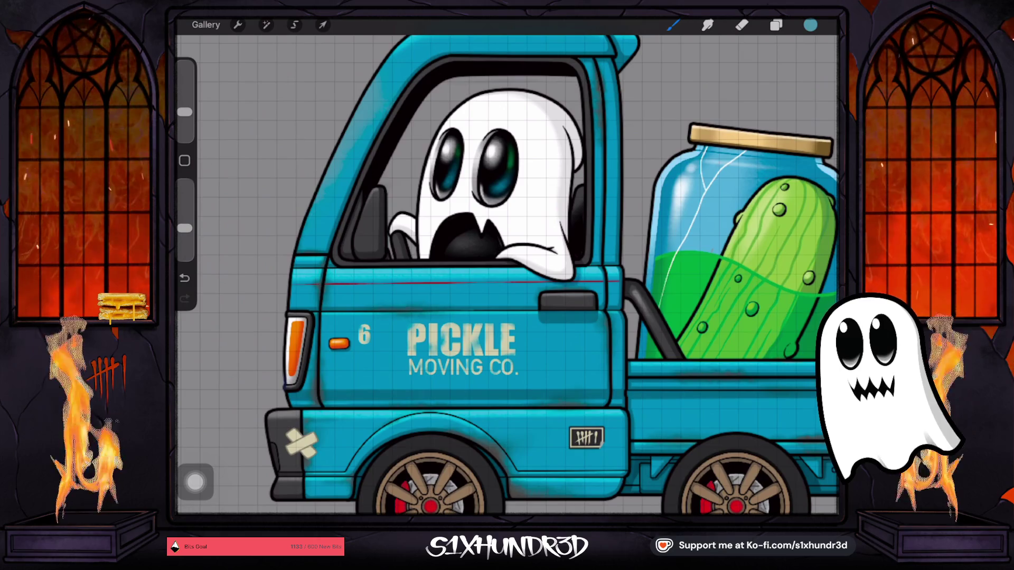
Lower the brush opacity and adjust the teal's saturation and brightness.
{"action": "left_click_drag", "start_coordinate": [185, 228], "coordinate": [185, 218]}
{"action": "left_click", "coordinate": [810, 24]}
{"action": "left_click_drag", "start_coordinate": [738, 147], "coordinate": [729, 142]}
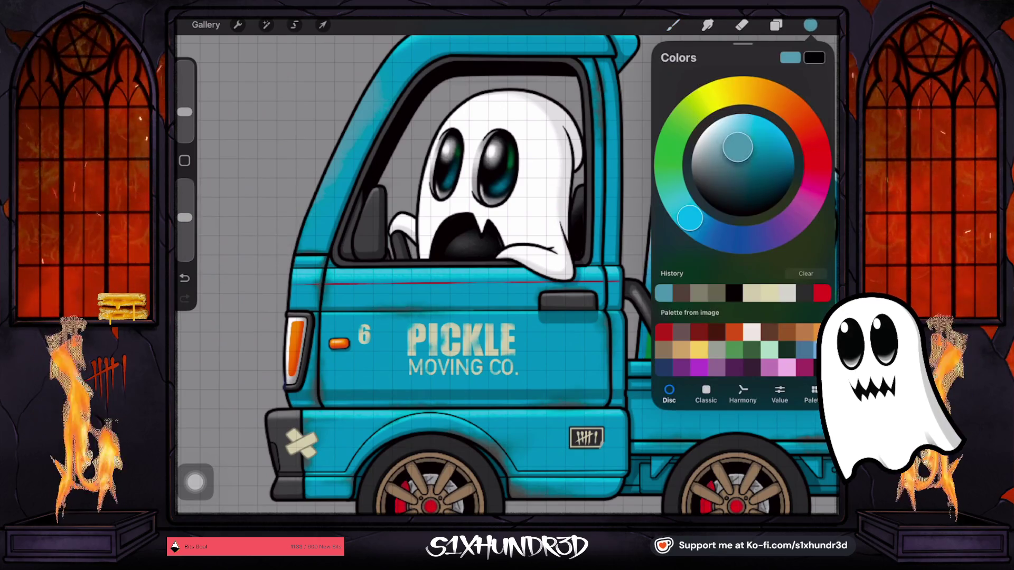
Check Layer 124's options in the layer list.
{"action": "left_click", "coordinate": [776, 25]}
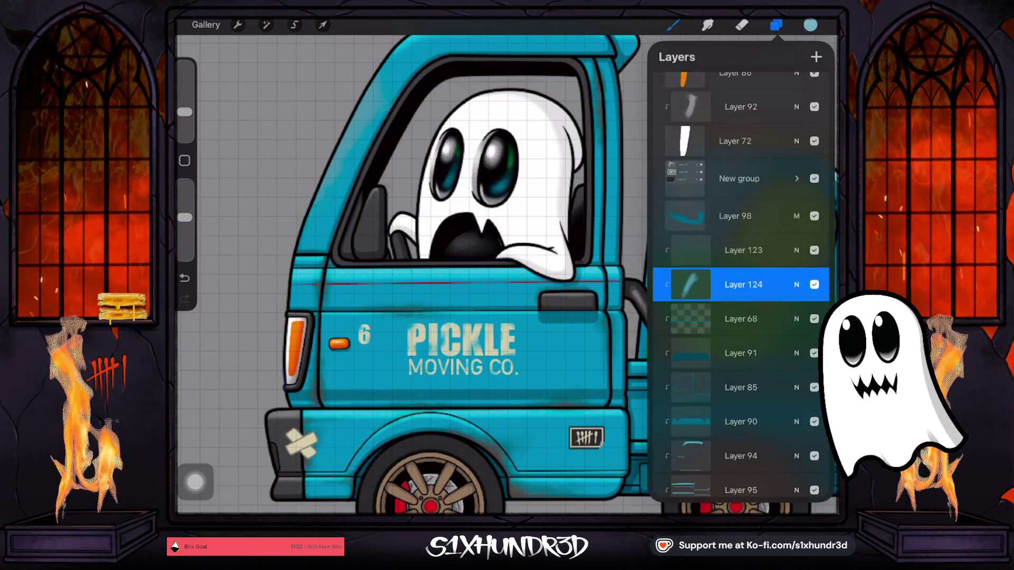
{"action": "left_click", "coordinate": [690, 284]}
{"action": "left_click", "coordinate": [690, 285]}
{"action": "scroll", "coordinate": [468, 275], "scroll_direction": "down", "scroll_amount": 3}
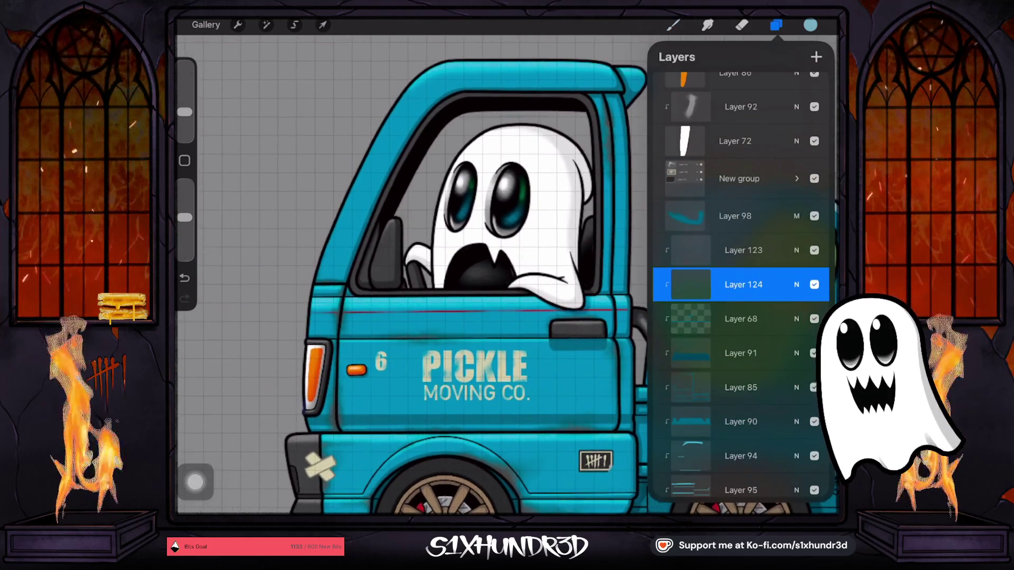
{"action": "left_click", "coordinate": [379, 111]}
Shift the teal slightly, undo the stray stroke, and brush faded teal onto the cab's A-pillar.
{"action": "left_click", "coordinate": [811, 25]}
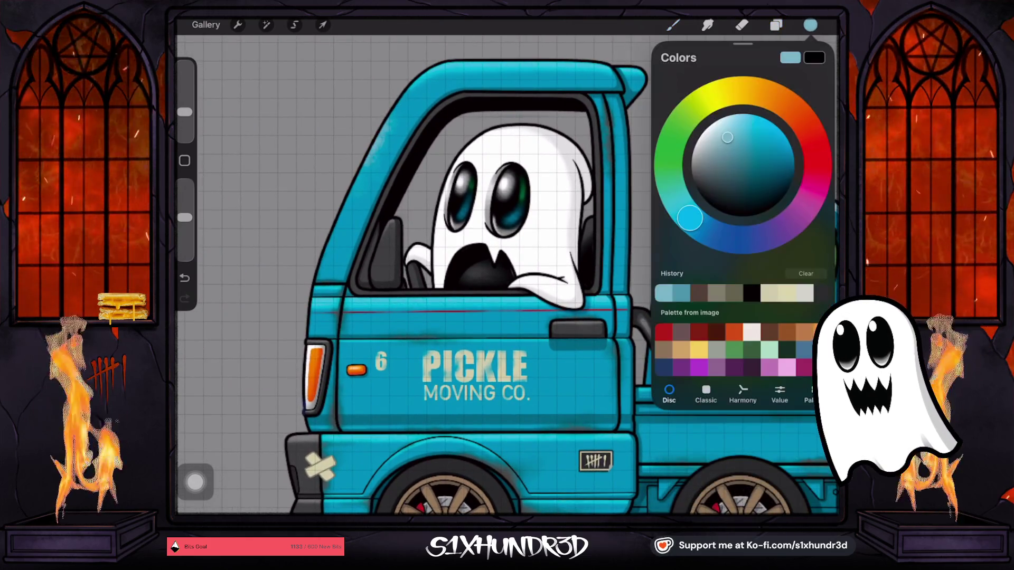
{"action": "left_click_drag", "start_coordinate": [724, 143], "coordinate": [724, 145]}
{"action": "key", "text": "ctrl+z"}
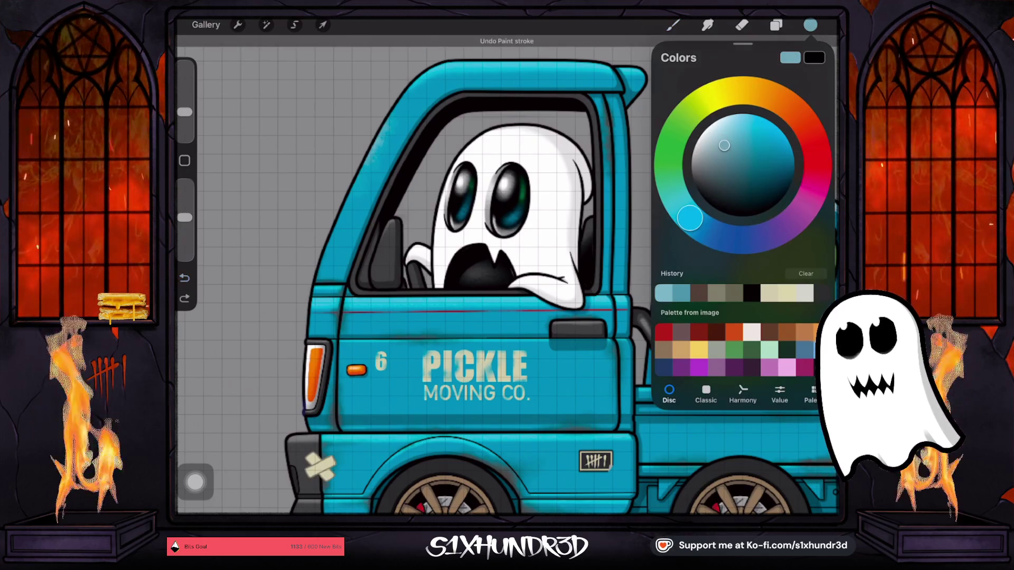
{"action": "left_click", "coordinate": [370, 130]}
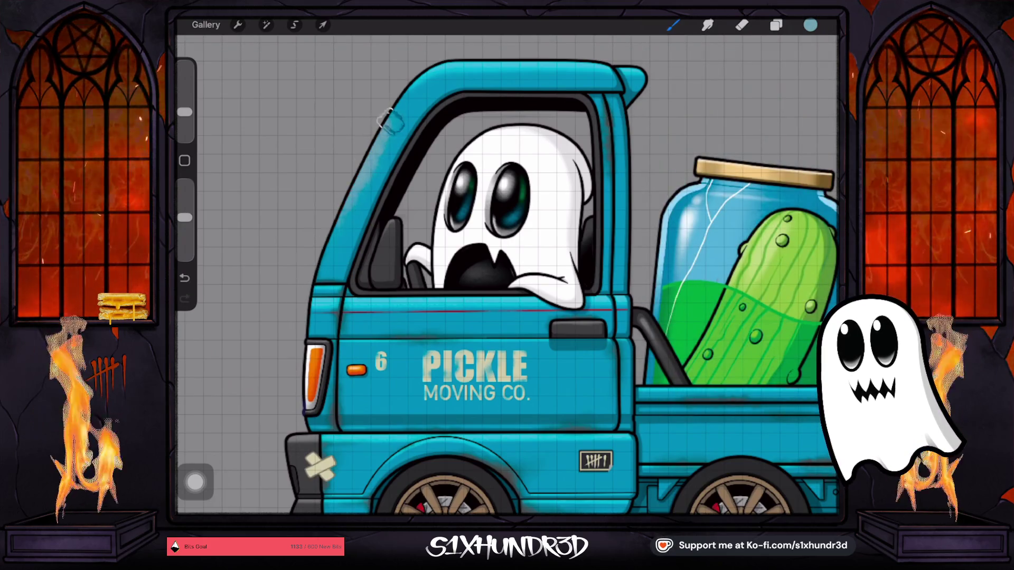
{"action": "left_click_drag", "start_coordinate": [418, 142], "coordinate": [396, 116]}
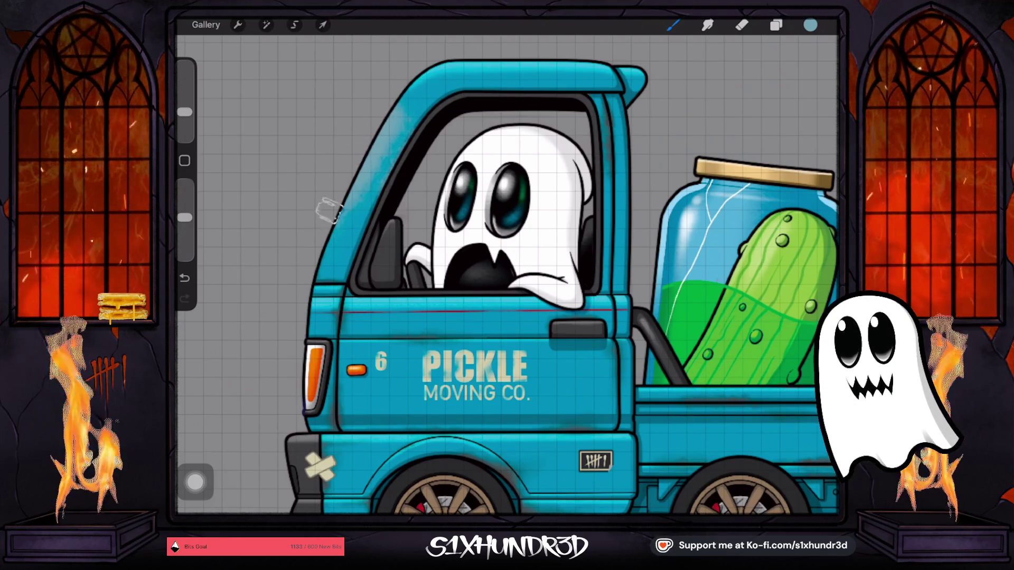
{"action": "left_click_drag", "start_coordinate": [507, 316], "coordinate": [476, 264]}
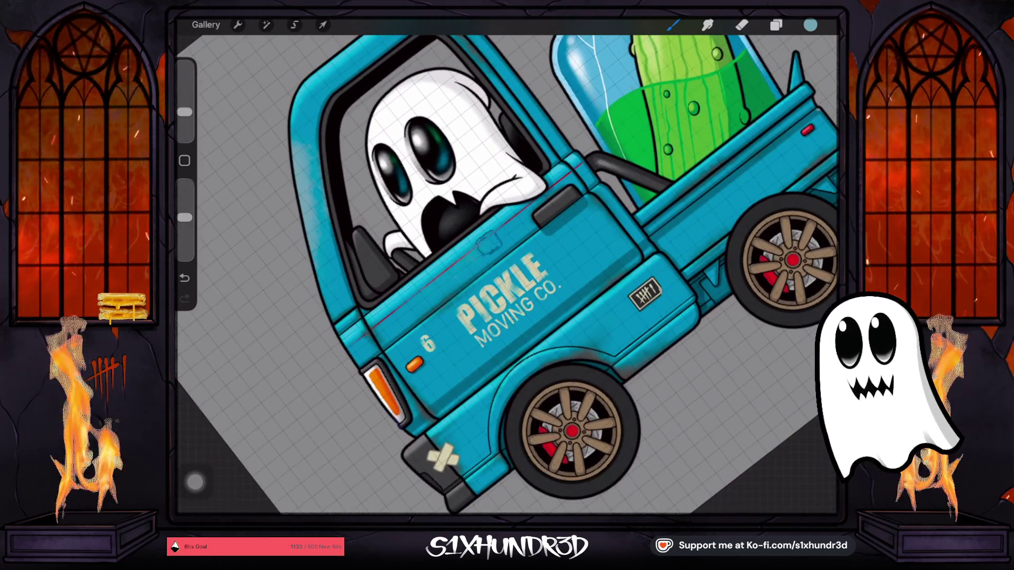
Undo the last paint stroke, then rotate and zoom to review the truck's cab.
{"action": "key", "text": "ctrl+z"}
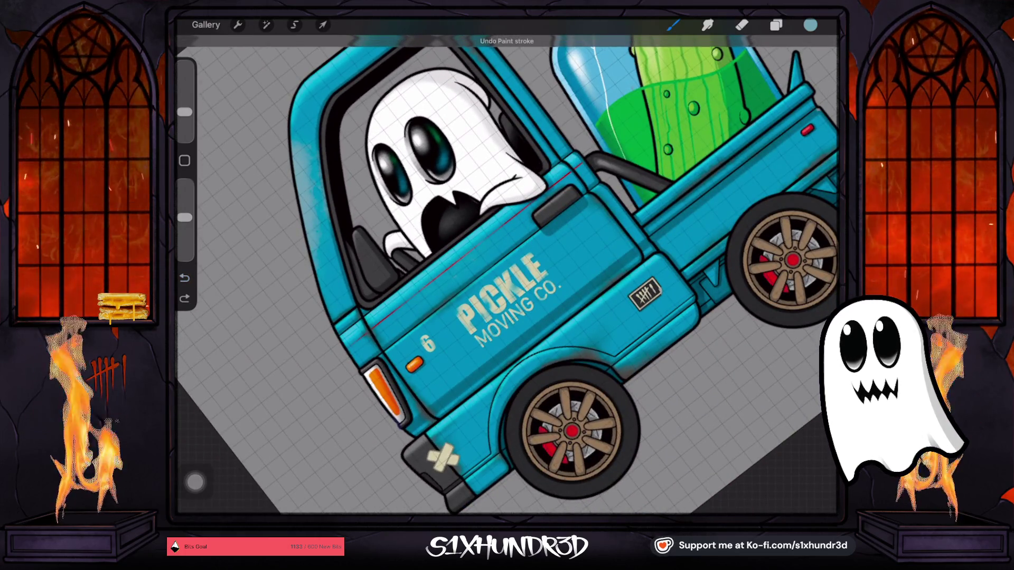
{"action": "scroll", "coordinate": [507, 275], "scroll_direction": "down", "scroll_amount": 2}
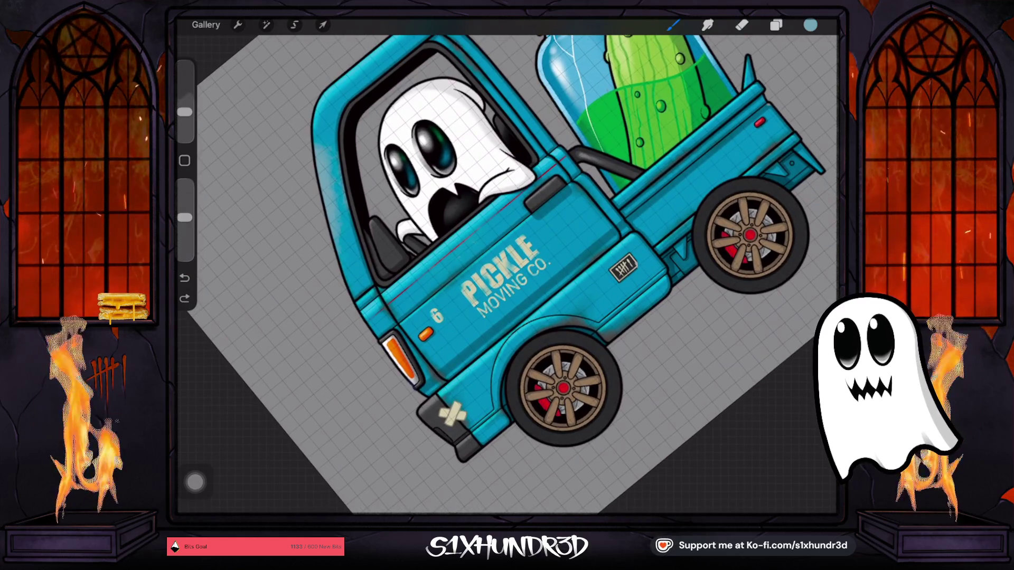
{"action": "mouse_move", "coordinate": [475, 264]}
{"action": "left_mouse_down"}
{"action": "mouse_move", "coordinate": [507, 275]}
{"action": "mouse_move", "coordinate": [476, 254]}
{"action": "mouse_move", "coordinate": [459, 264]}
{"action": "left_mouse_up"}
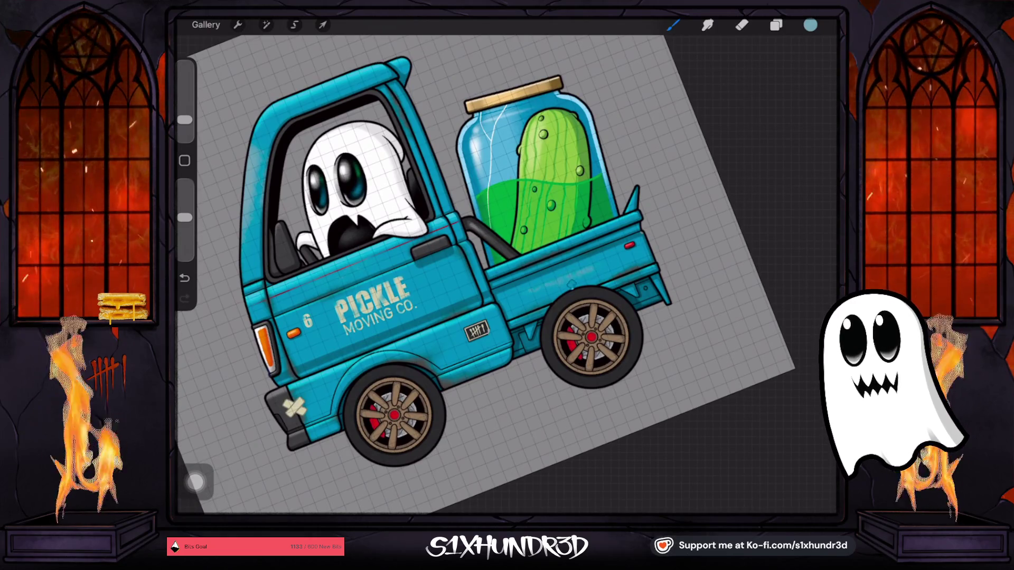
{"action": "left_click_drag", "start_coordinate": [459, 264], "coordinate": [507, 243]}
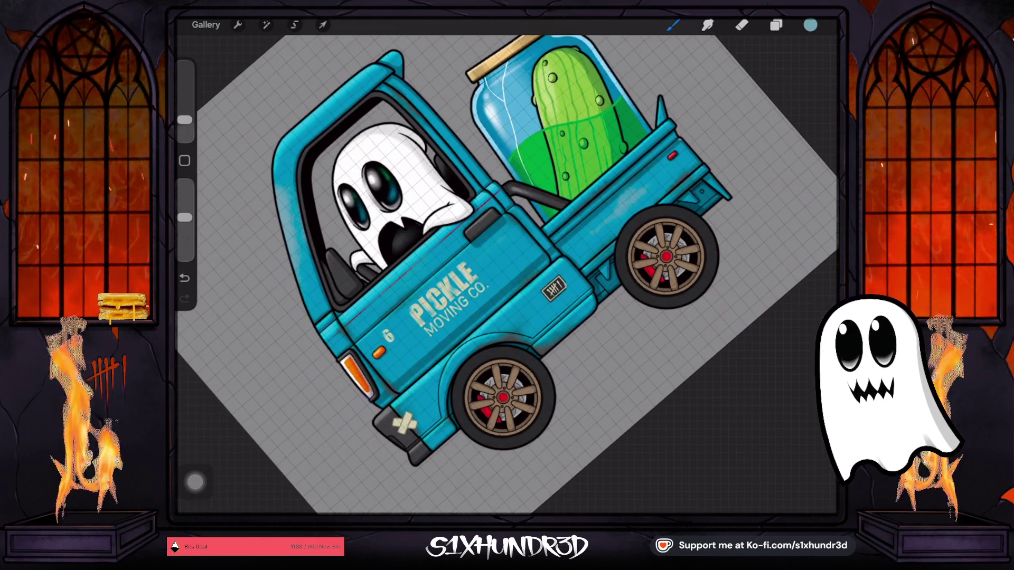
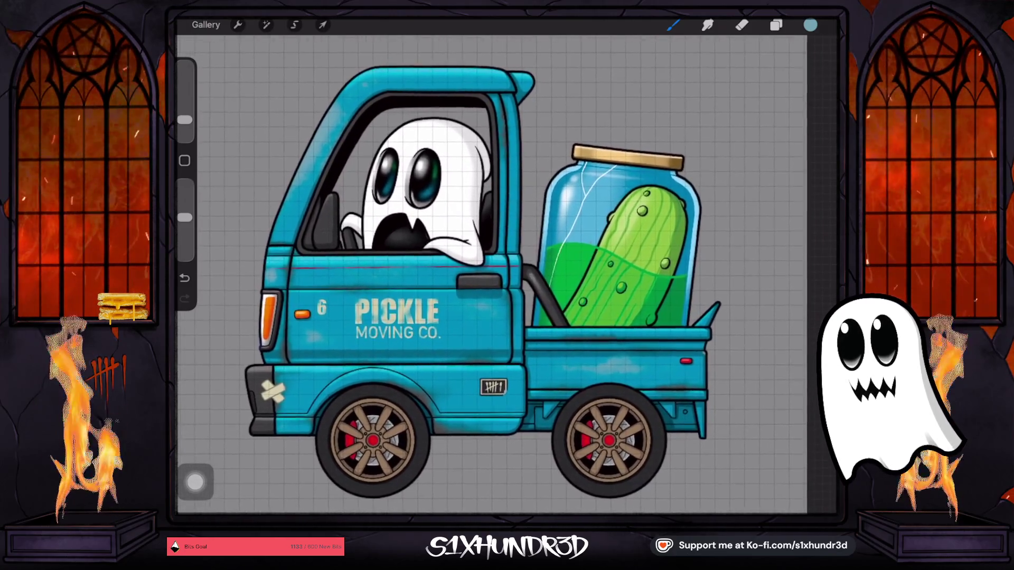
Select Layer 105, the pickle stripe layer, and make it visible again.
{"action": "left_click_drag", "start_coordinate": [674, 271], "coordinate": [682, 229]}
{"action": "scroll", "coordinate": [528, 237], "scroll_direction": "up", "scroll_amount": 5}
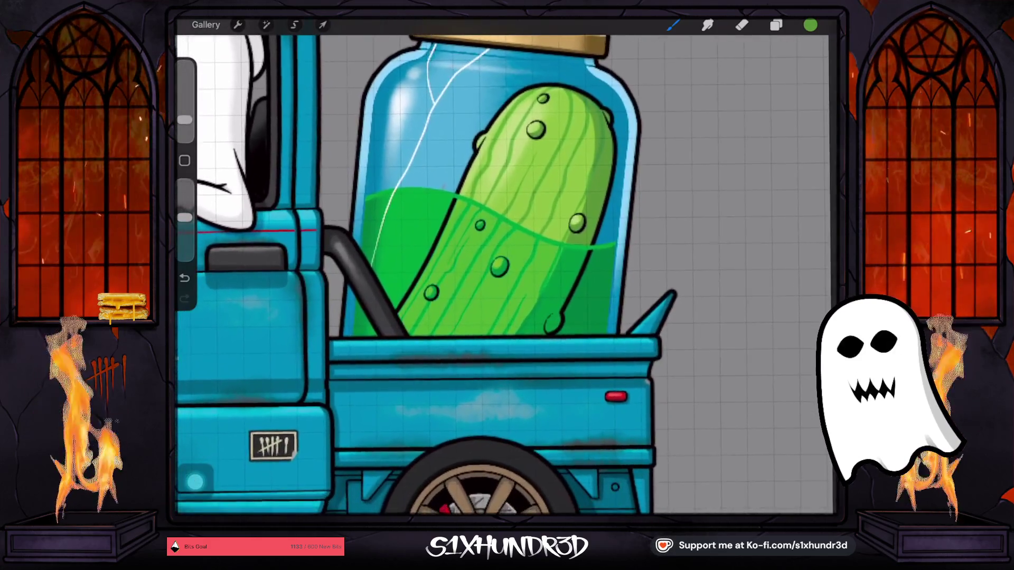
{"action": "left_click", "coordinate": [776, 25]}
{"action": "scroll", "coordinate": [740, 265], "scroll_direction": "down", "scroll_amount": 15}
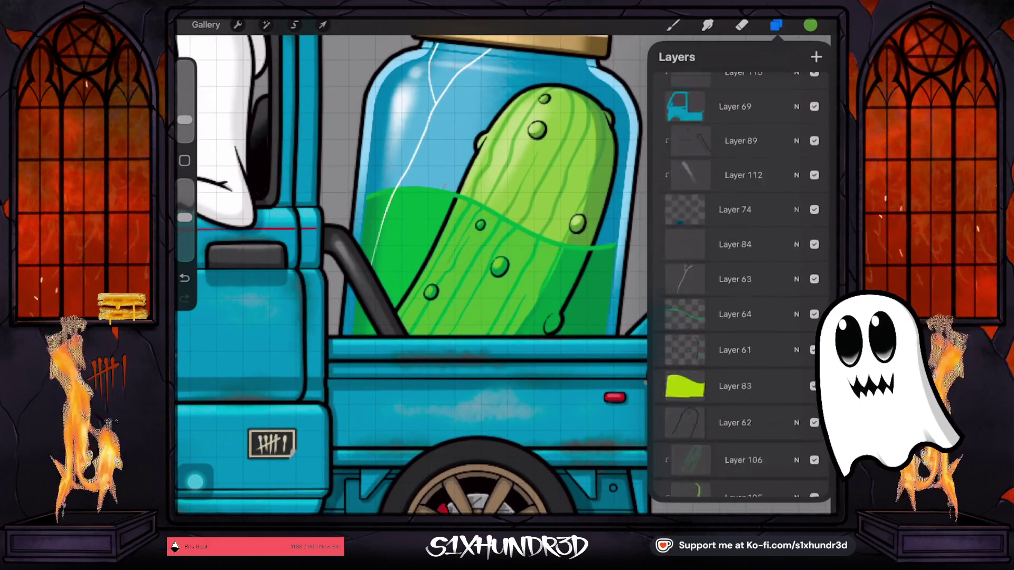
{"action": "scroll", "coordinate": [740, 264], "scroll_direction": "up", "scroll_amount": 5}
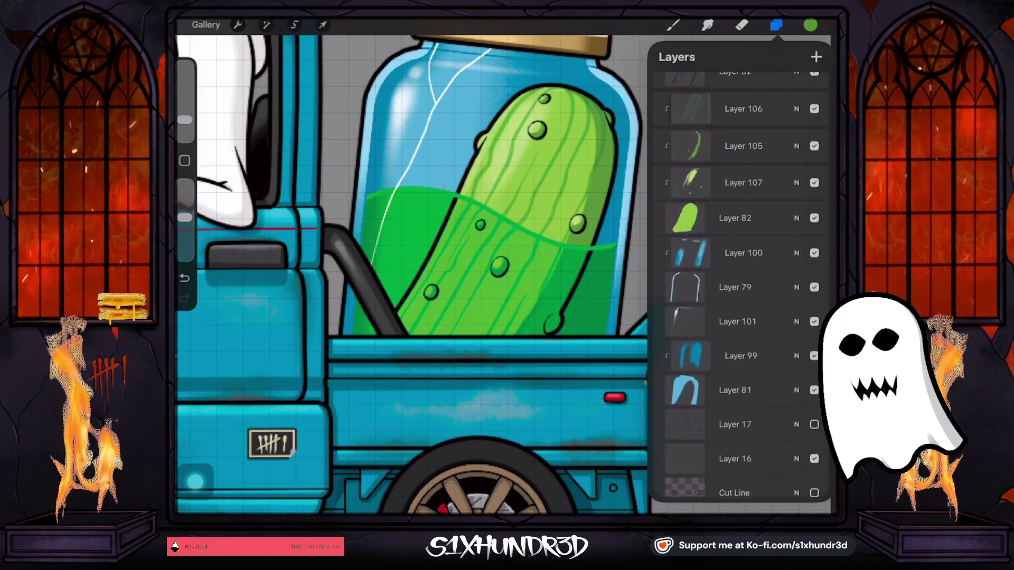
{"action": "left_click", "coordinate": [744, 235]}
{"action": "left_click", "coordinate": [744, 236]}
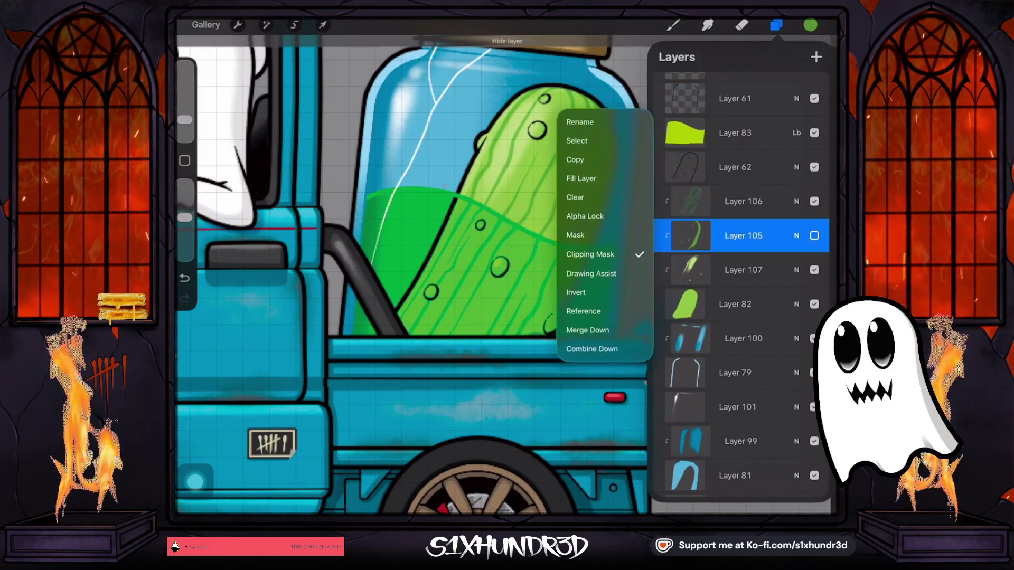
{"action": "left_click", "coordinate": [744, 236]}
{"action": "left_click", "coordinate": [814, 235]}
Apply a Gaussian Blur of about 3% to the stripe layer.
{"action": "left_click", "coordinate": [266, 25]}
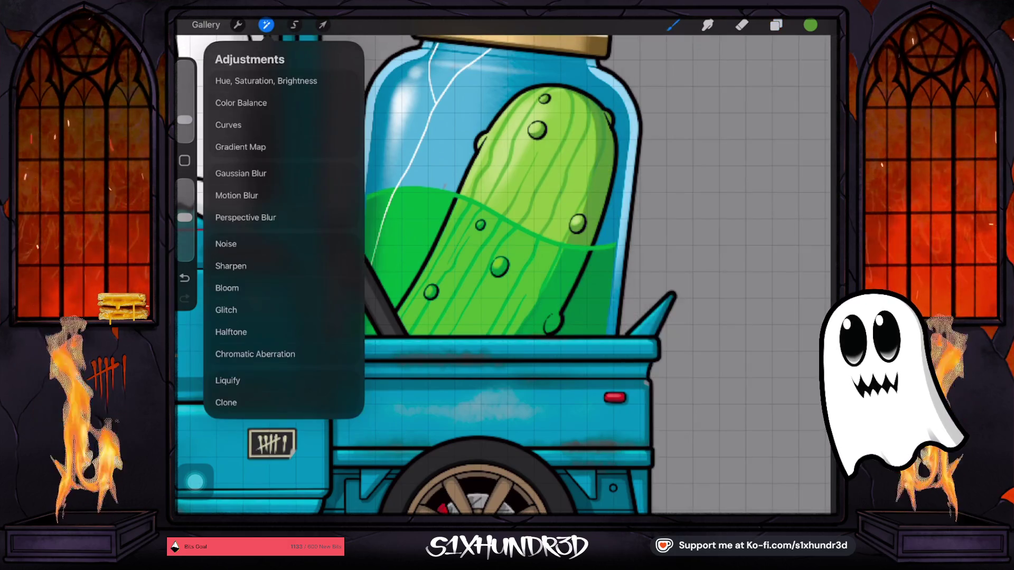
{"action": "left_click", "coordinate": [240, 174]}
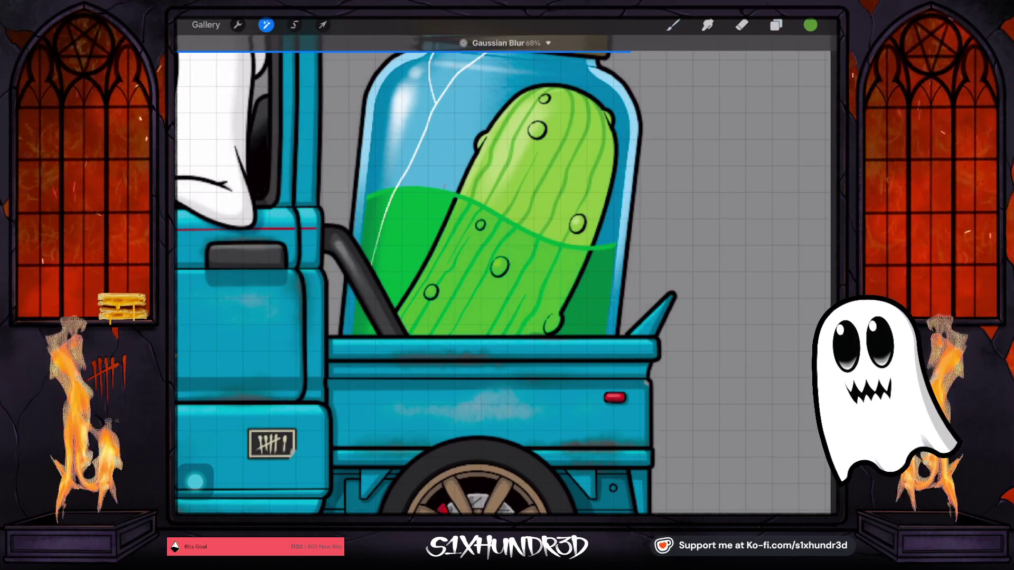
{"action": "left_click_drag", "start_coordinate": [475, 264], "coordinate": [401, 265]}
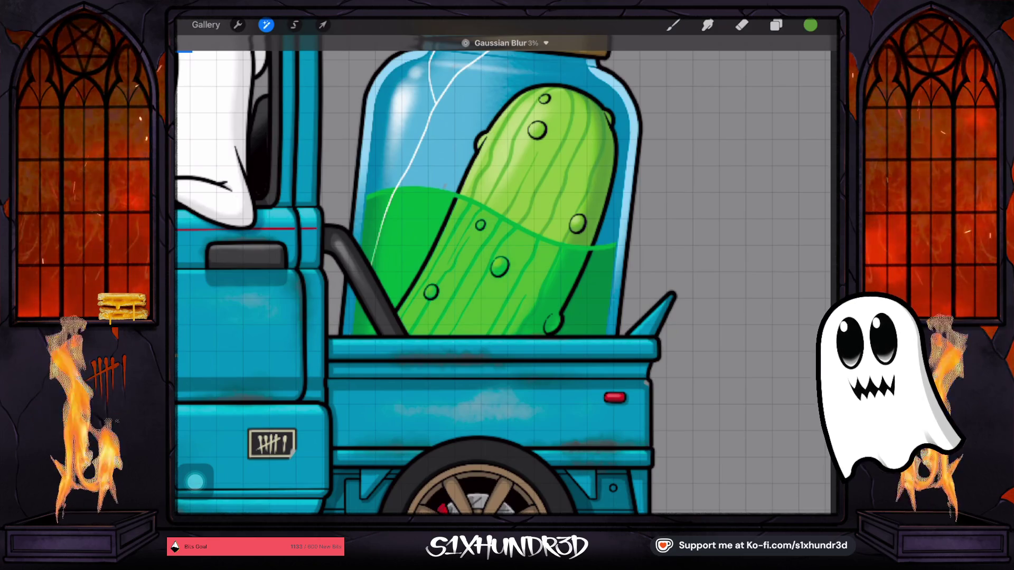
{"action": "left_click", "coordinate": [673, 24]}
{"action": "scroll", "coordinate": [454, 264], "scroll_direction": "down", "scroll_amount": 5}
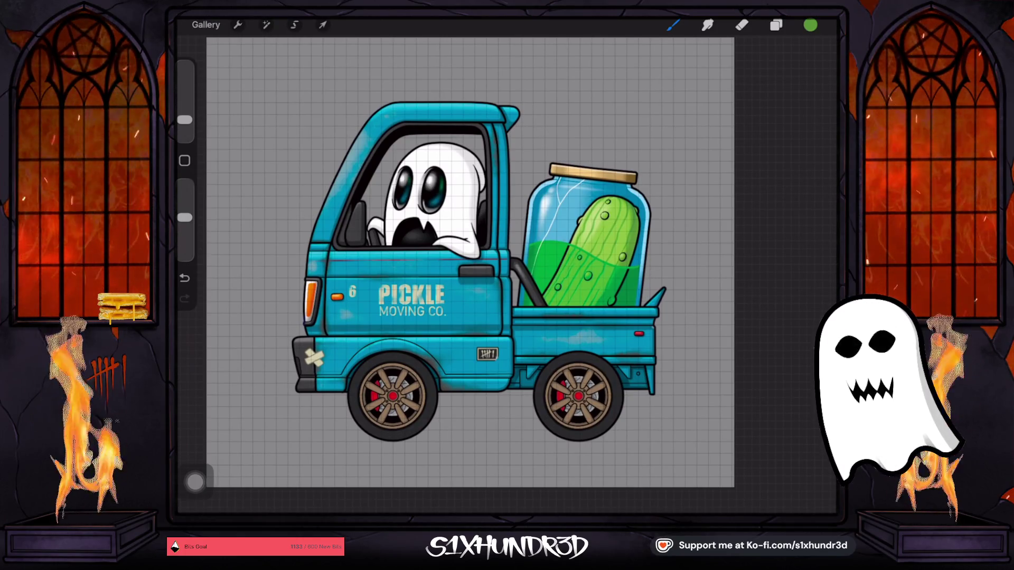
Choose the Textured Coloring Tool brush from the Brush Library.
{"action": "left_click_drag", "start_coordinate": [185, 120], "coordinate": [185, 104]}
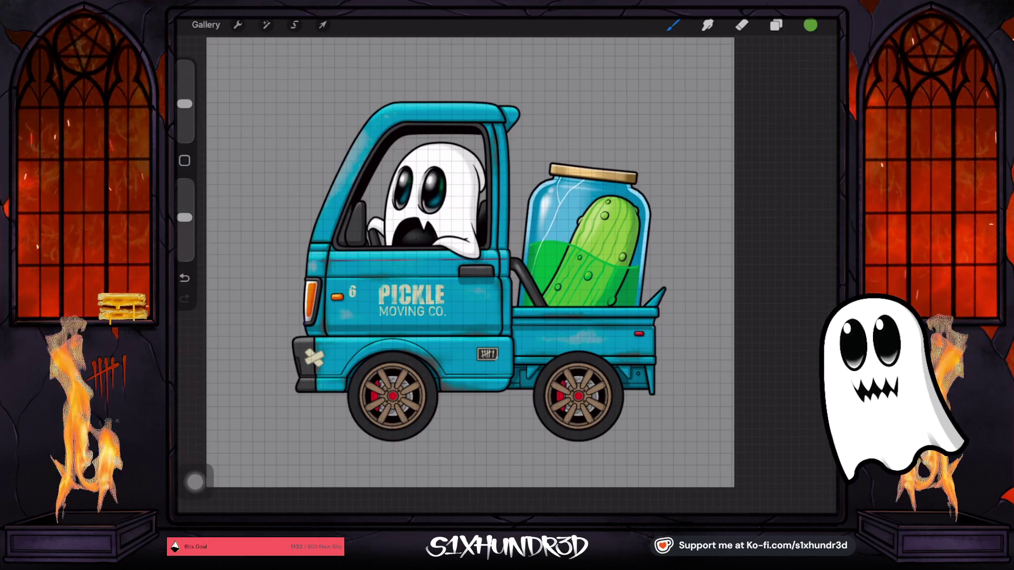
{"action": "left_click", "coordinate": [673, 25]}
{"action": "scroll", "coordinate": [713, 280], "scroll_direction": "down", "scroll_amount": 5}
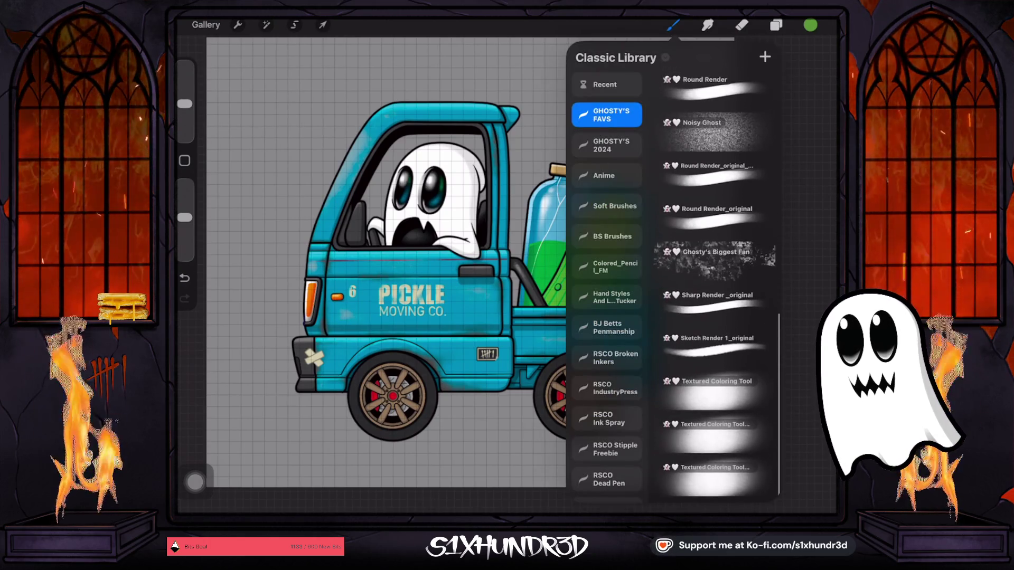
{"action": "scroll", "coordinate": [713, 280], "scroll_direction": "up", "scroll_amount": 1}
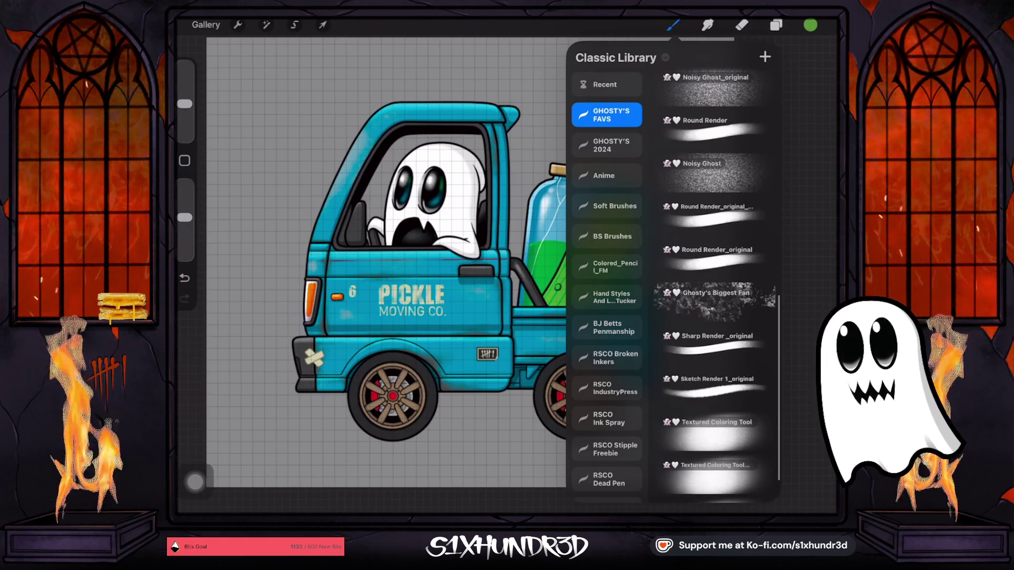
{"action": "left_click", "coordinate": [713, 431]}
Shrink the brush size and undo the stray test strokes around the jar.
{"action": "left_click_drag", "start_coordinate": [185, 86], "coordinate": [184, 105]}
{"action": "key", "text": "ctrl+z"}
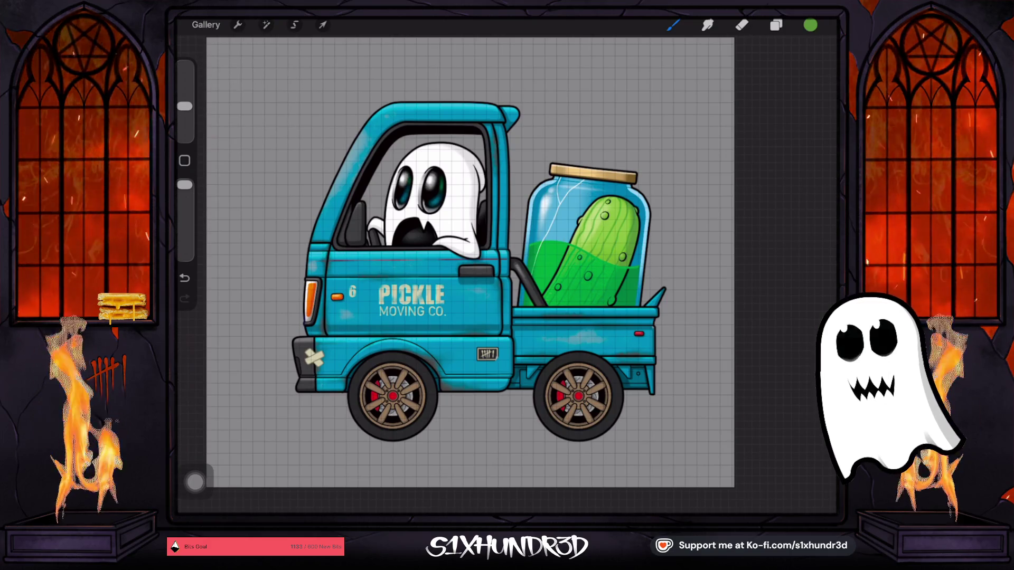
{"action": "left_click_drag", "start_coordinate": [639, 272], "coordinate": [602, 309]}
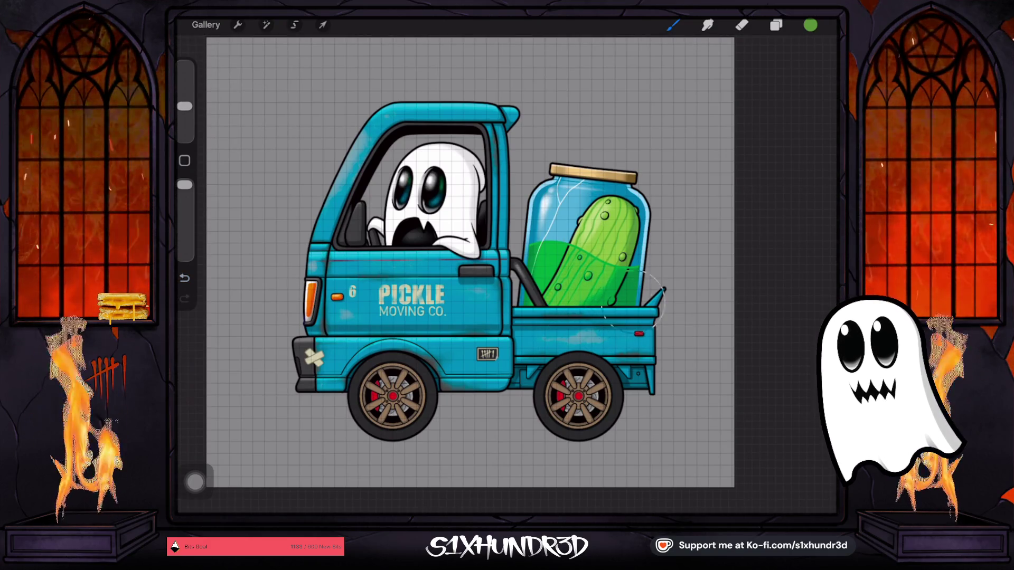
{"action": "left_click_drag", "start_coordinate": [185, 106], "coordinate": [185, 120]}
{"action": "key", "text": "ctrl+z"}
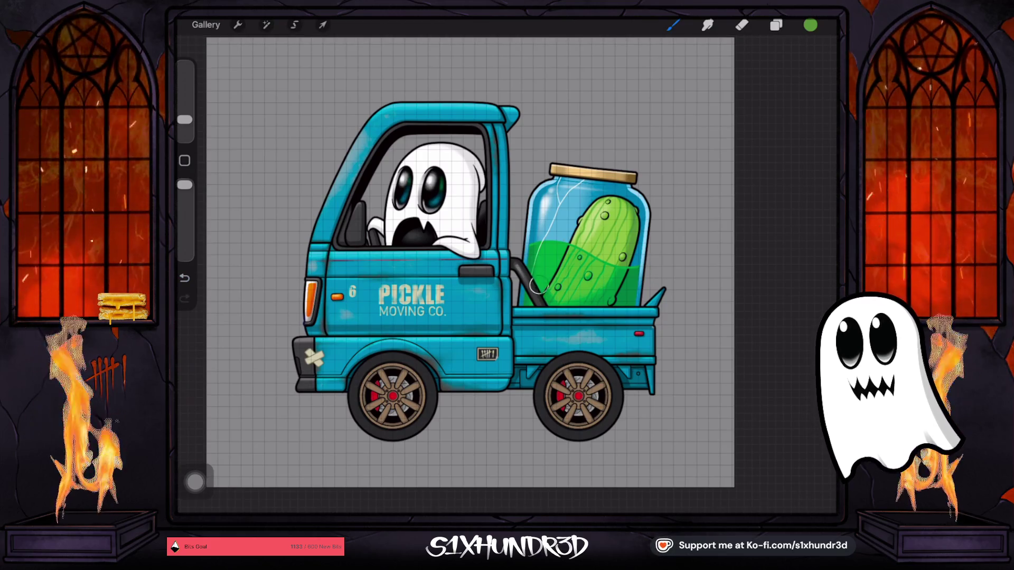
{"action": "scroll", "coordinate": [489, 264], "scroll_direction": "up", "scroll_amount": 3}
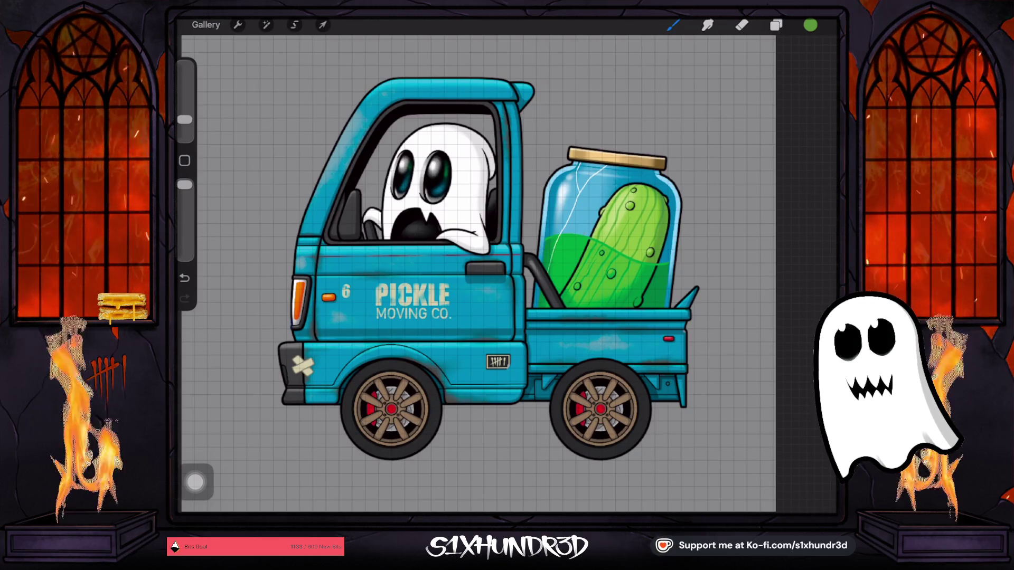
Make Layer 63 visible and sample the blue from the jar.
{"action": "scroll", "coordinate": [475, 264], "scroll_direction": "up", "scroll_amount": 3}
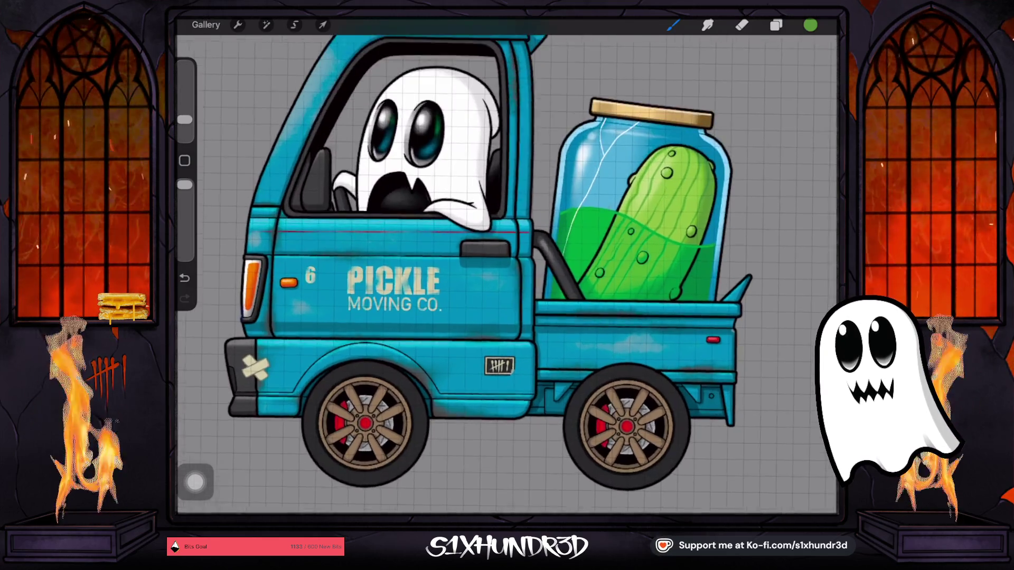
{"action": "scroll", "coordinate": [482, 266], "scroll_direction": "right", "scroll_amount": 1}
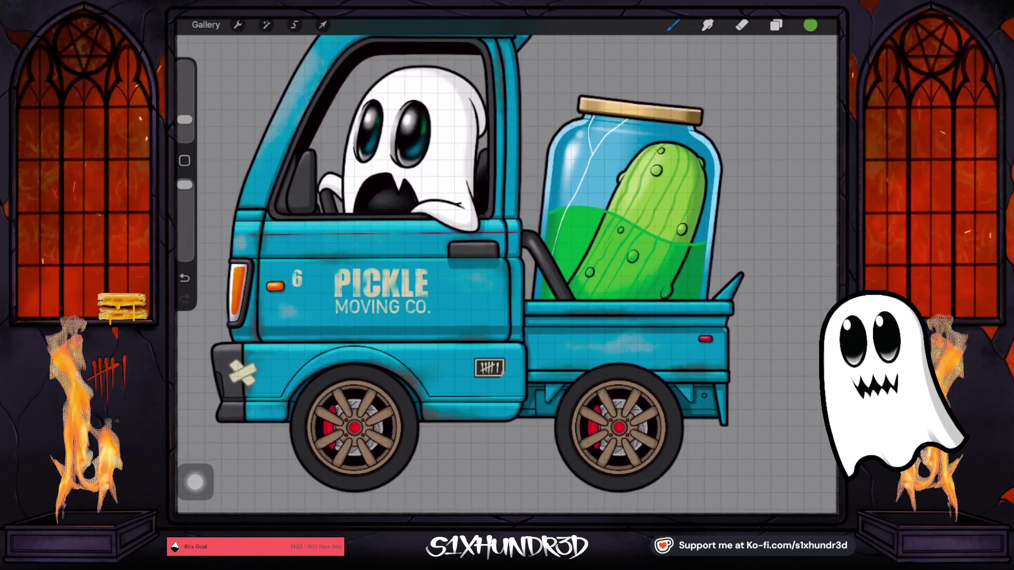
{"action": "left_click", "coordinate": [776, 25]}
{"action": "scroll", "coordinate": [739, 275], "scroll_direction": "up", "scroll_amount": 5}
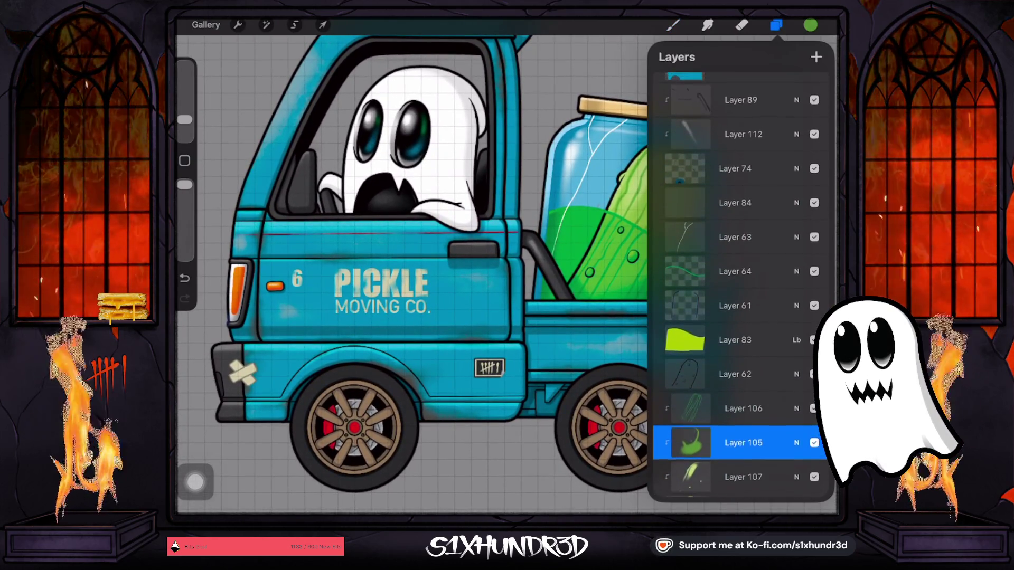
{"action": "scroll", "coordinate": [740, 275], "scroll_direction": "up", "scroll_amount": 2}
{"action": "left_click", "coordinate": [734, 340]}
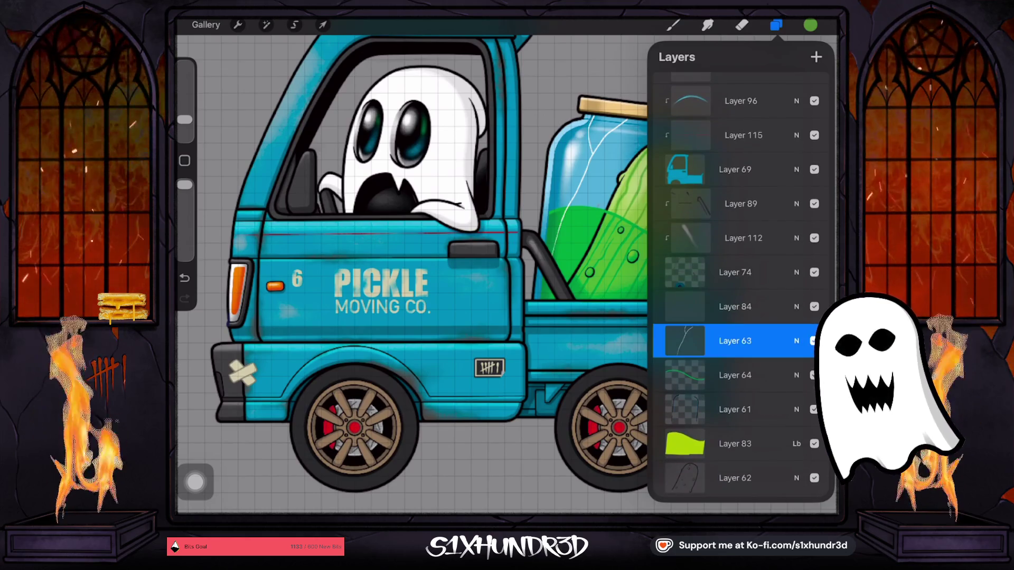
{"action": "left_click", "coordinate": [813, 340]}
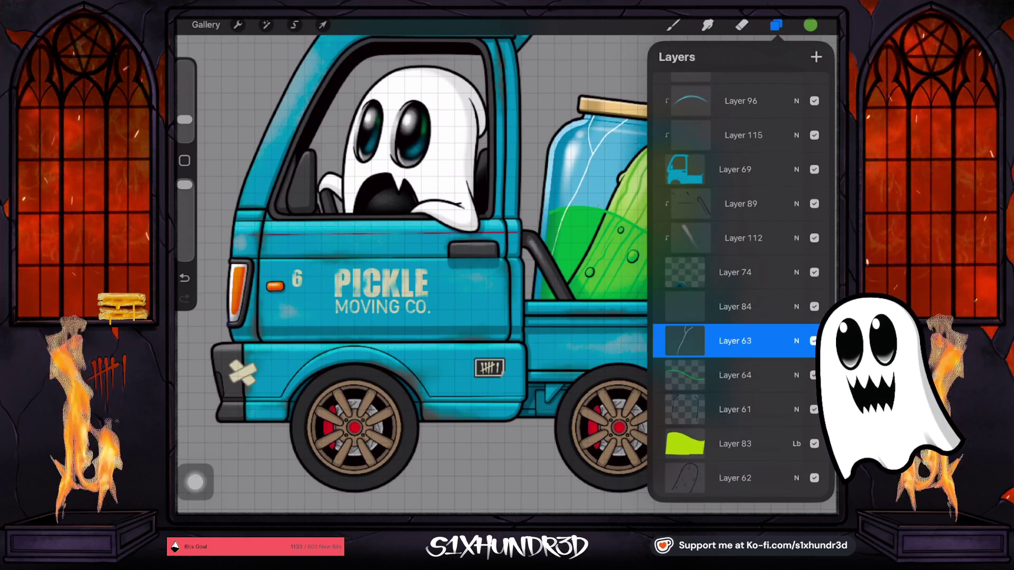
{"action": "left_click_drag", "start_coordinate": [555, 169], "coordinate": [552, 175]}
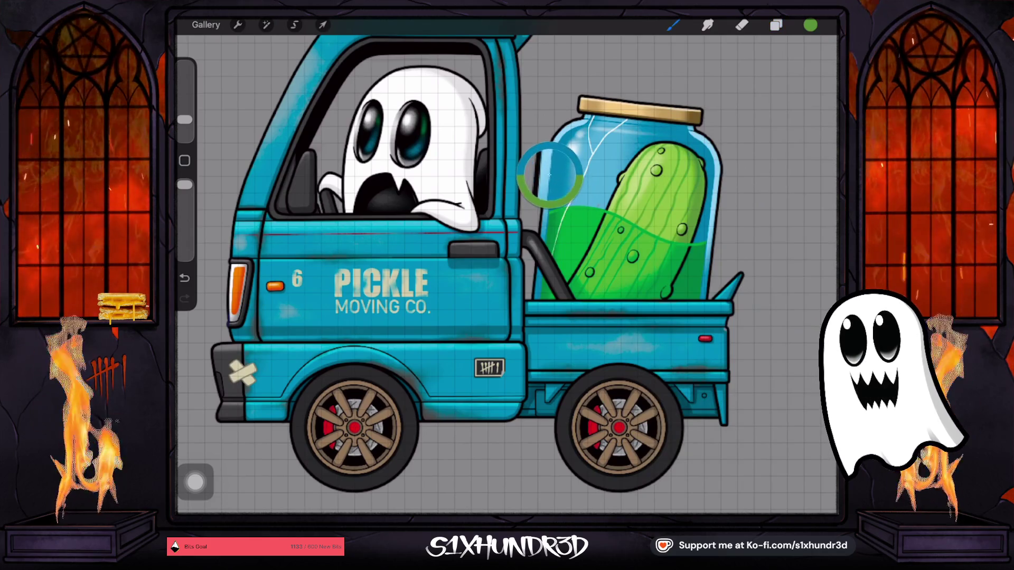
{"action": "left_click", "coordinate": [776, 25]}
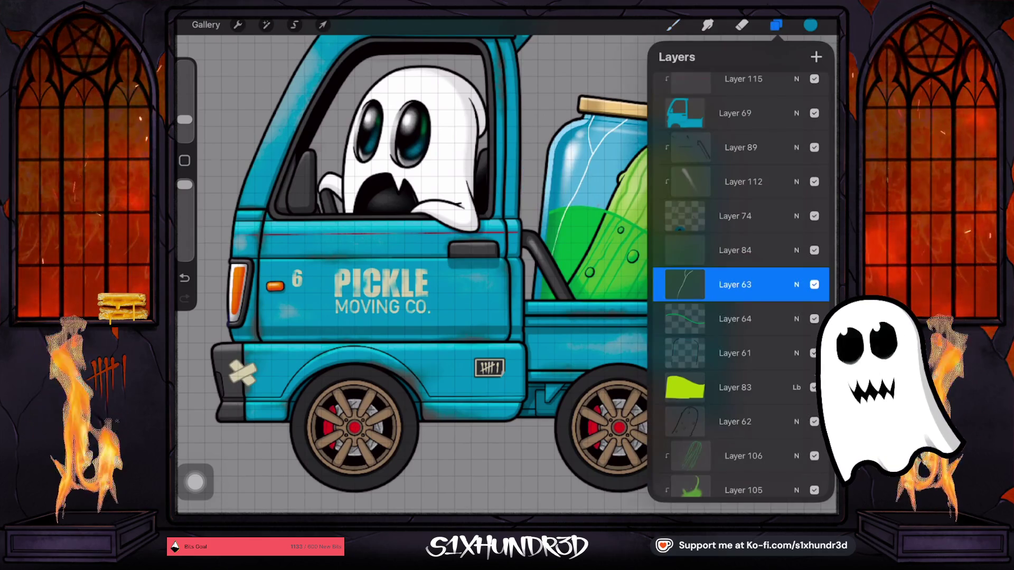
{"action": "left_click", "coordinate": [684, 284]}
{"action": "left_click", "coordinate": [684, 284]}
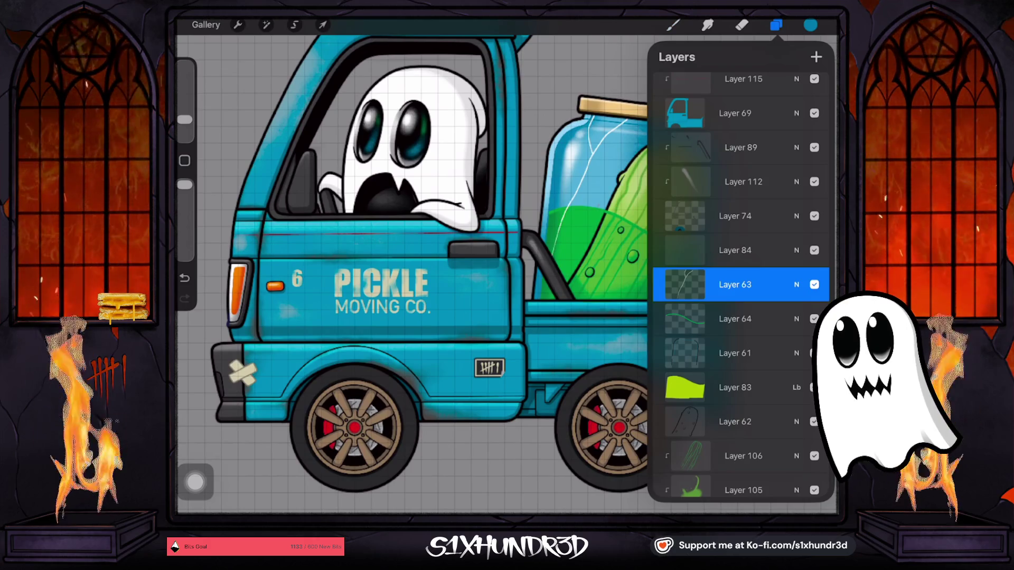
Undo a test stroke around the jar and sample a lighter blue from its rim.
{"action": "left_click", "coordinate": [673, 25]}
{"action": "left_click_drag", "start_coordinate": [507, 39], "coordinate": [703, 38]}
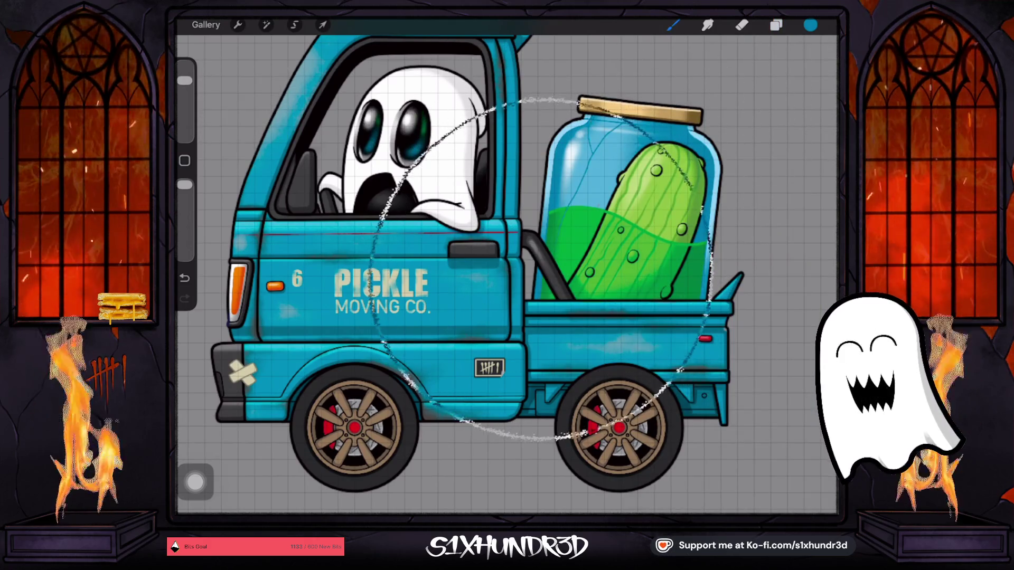
{"action": "key", "text": "ctrl+z"}
{"action": "scroll", "coordinate": [629, 201], "scroll_direction": "up", "scroll_amount": 5}
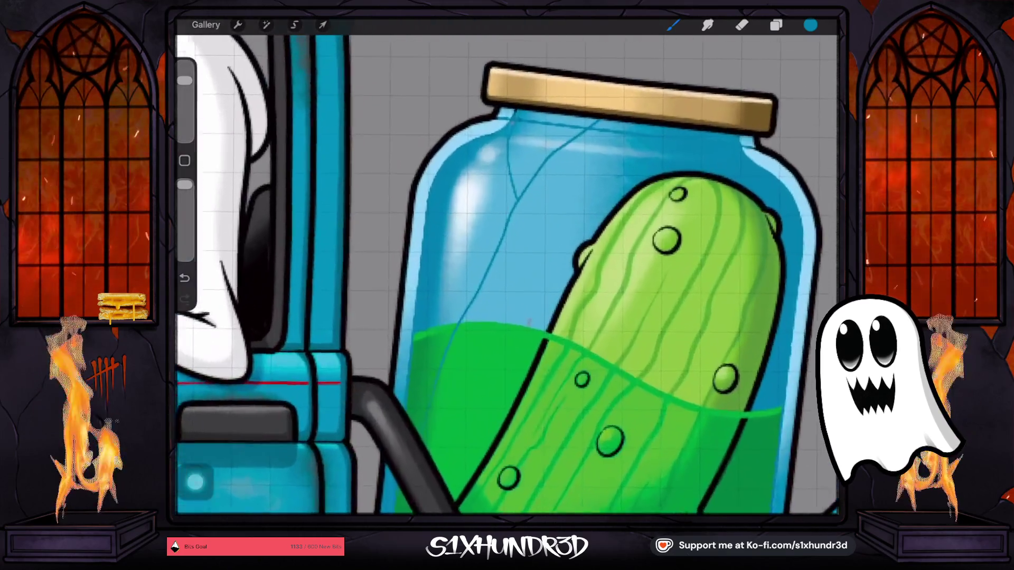
{"action": "left_click", "coordinate": [398, 277]}
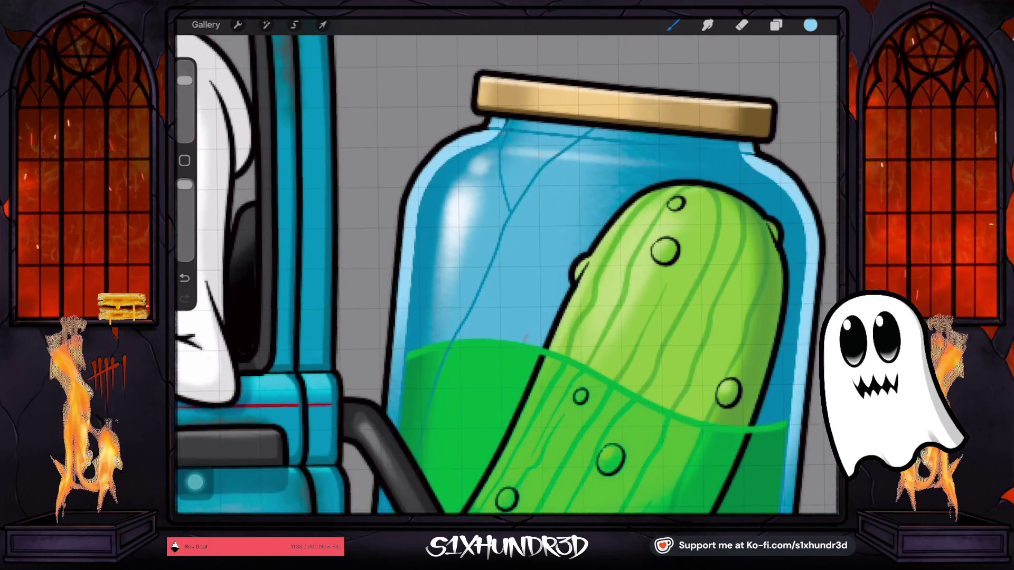
Add a new layer above Layer 64 and bring up the Brush Library.
{"action": "left_click", "coordinate": [776, 25]}
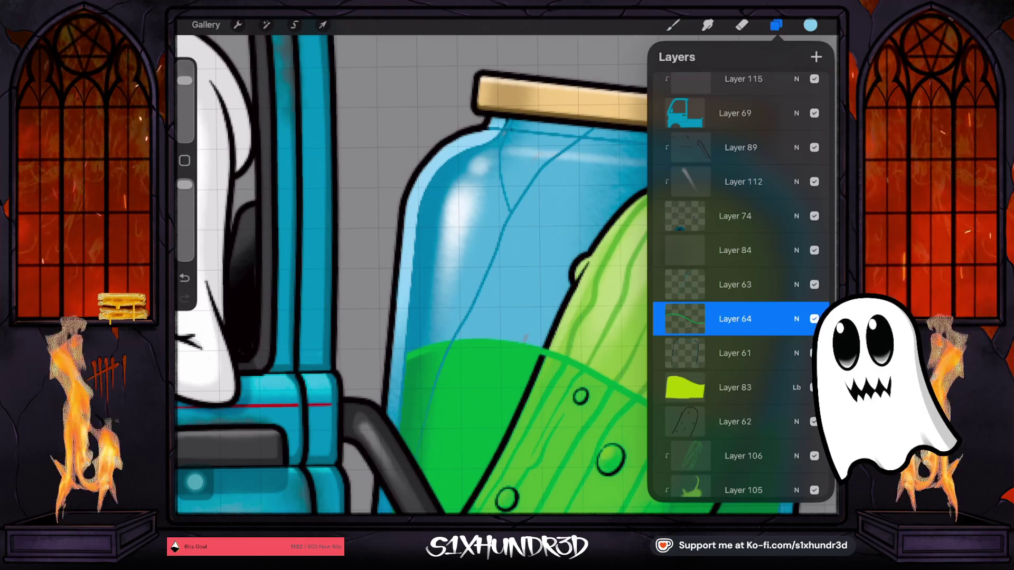
{"action": "left_click", "coordinate": [816, 57]}
{"action": "left_click", "coordinate": [673, 24]}
{"action": "scroll", "coordinate": [712, 275], "scroll_direction": "up", "scroll_amount": 5}
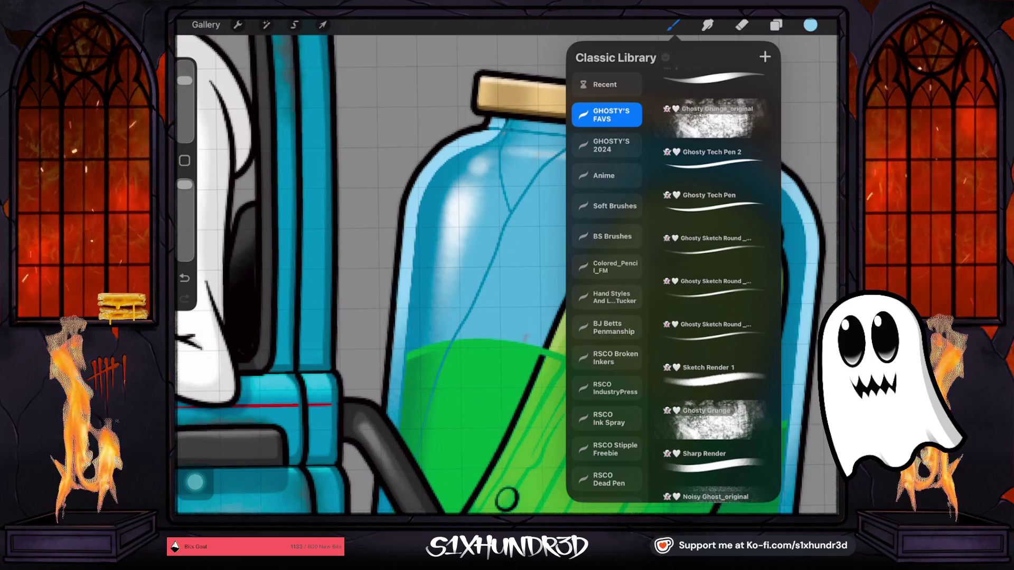
Pick the Ghosty Sketch Round brush from GHOSTY'S FAVS and reduce its size.
{"action": "left_click", "coordinate": [714, 246]}
{"action": "left_click_drag", "start_coordinate": [185, 98], "coordinate": [185, 125]}
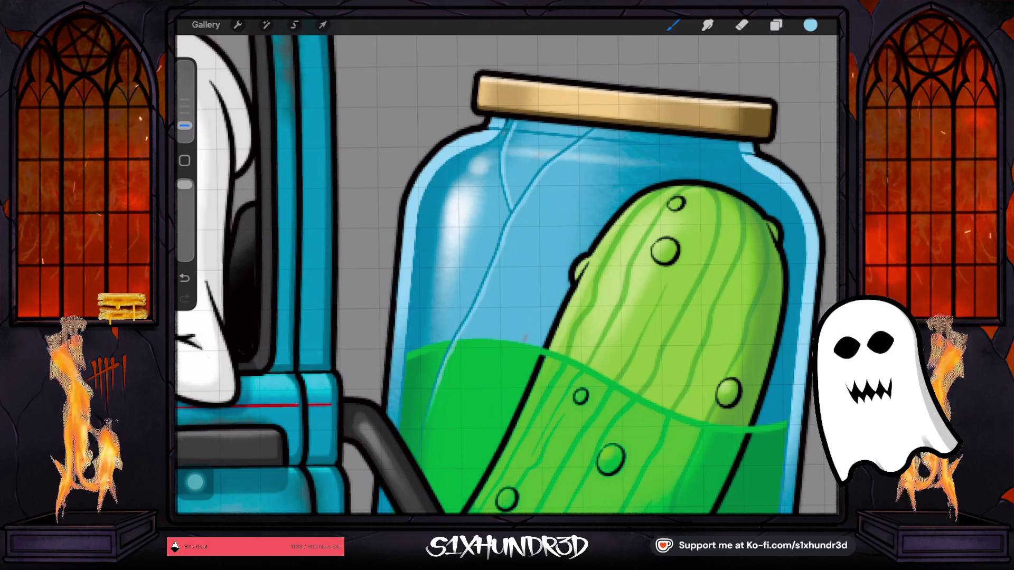
{"action": "left_click", "coordinate": [810, 25]}
{"action": "left_click", "coordinate": [810, 24]}
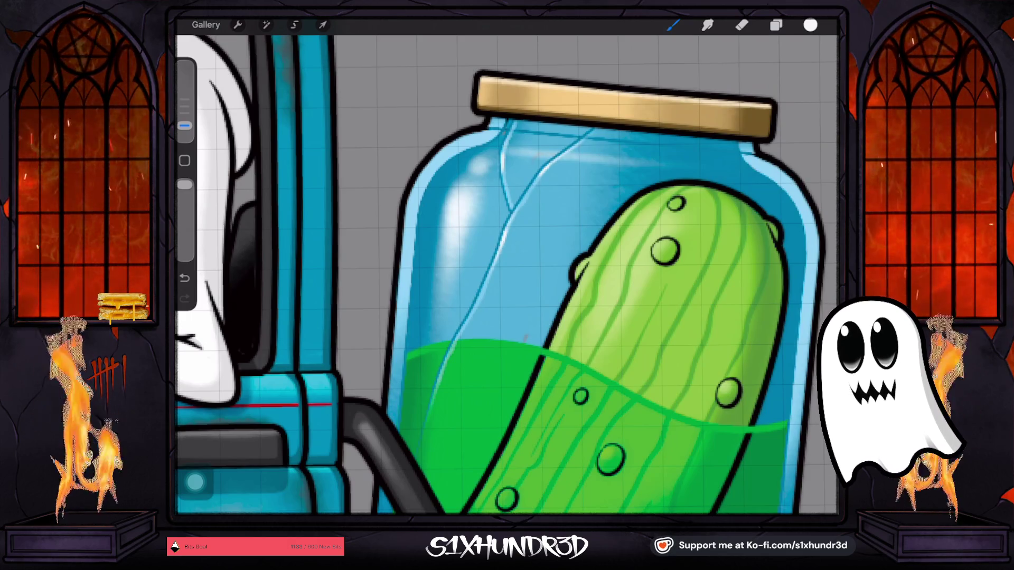
{"action": "scroll", "coordinate": [507, 275], "scroll_direction": "up", "scroll_amount": 3}
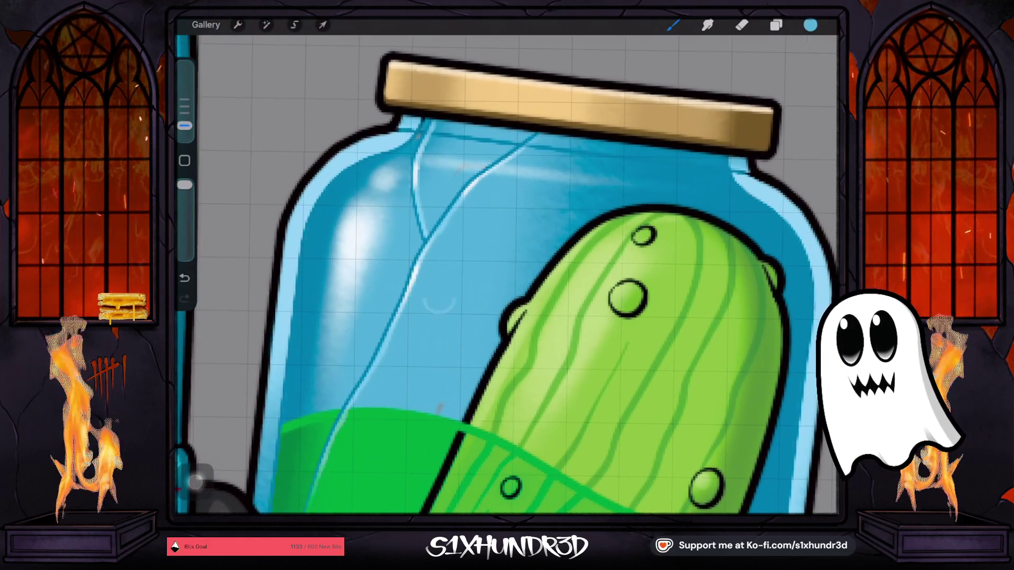
Make Layer 81 the working layer.
{"action": "left_click", "coordinate": [776, 25]}
{"action": "scroll", "coordinate": [739, 285], "scroll_direction": "down", "scroll_amount": 10}
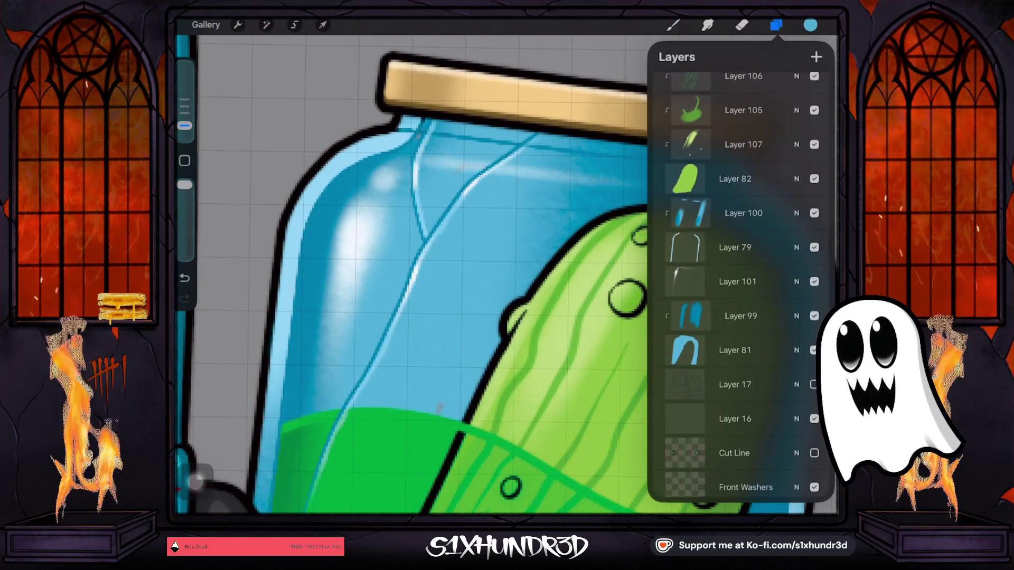
{"action": "left_click", "coordinate": [735, 351]}
{"action": "left_click", "coordinate": [672, 25]}
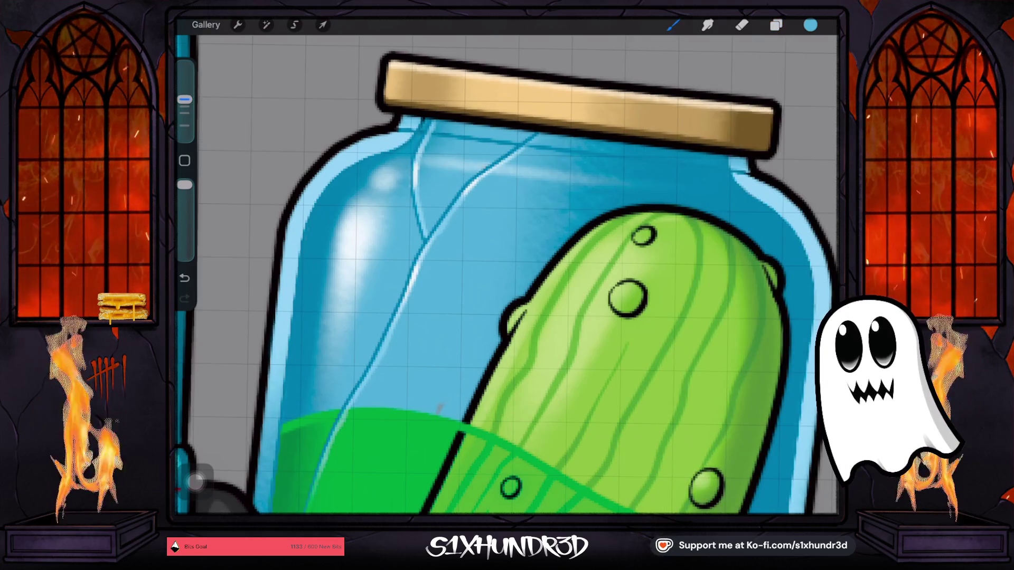
{"action": "scroll", "coordinate": [507, 275], "scroll_direction": "down", "scroll_amount": 3}
{"action": "scroll", "coordinate": [507, 275], "scroll_direction": "down", "scroll_amount": 3}
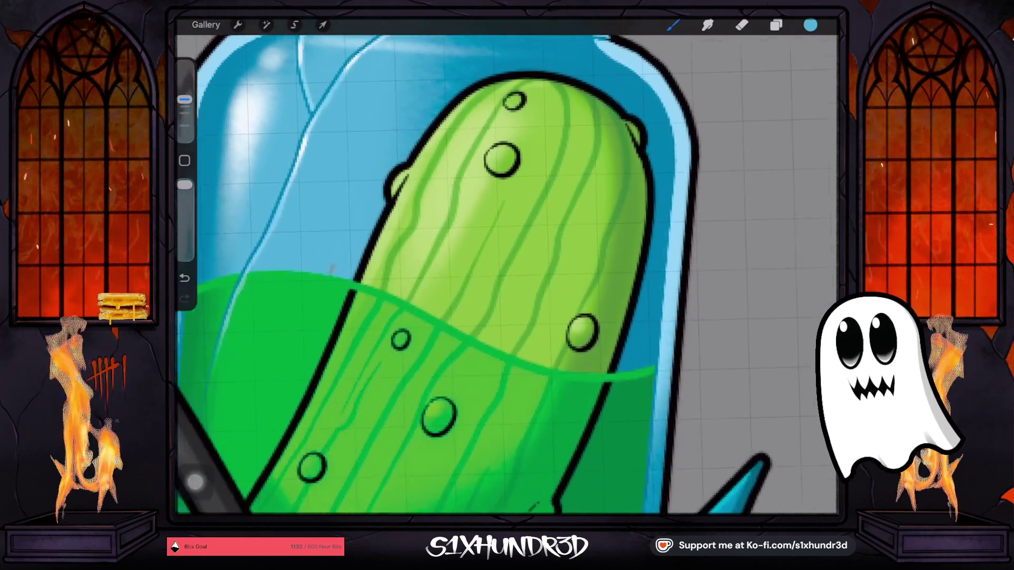
{"action": "scroll", "coordinate": [507, 274], "scroll_direction": "down", "scroll_amount": 5}
{"action": "scroll", "coordinate": [507, 274], "scroll_direction": "down", "scroll_amount": 3}
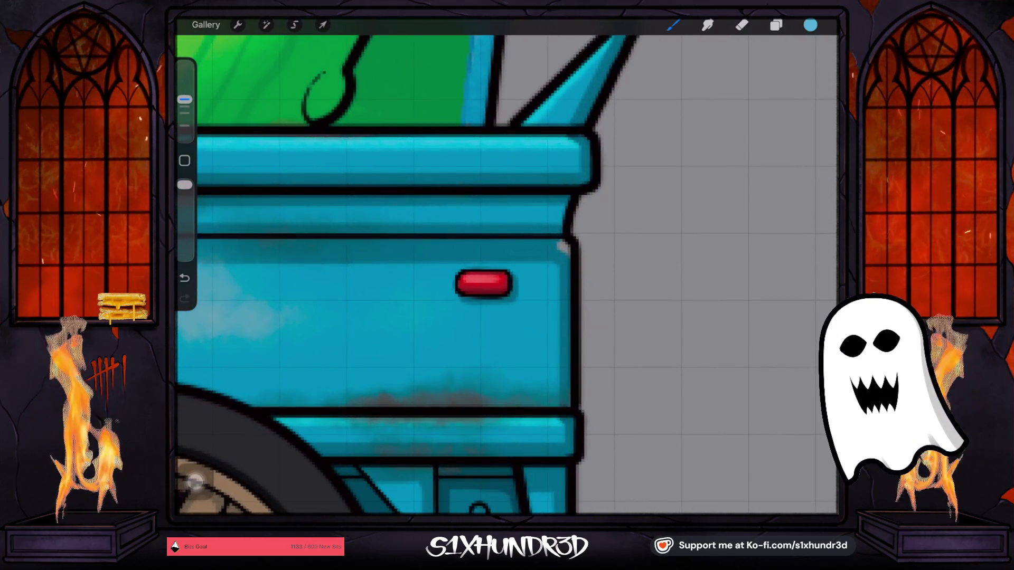
Turn on the orange background behind the truck and reselect Layer 81.
{"action": "left_click", "coordinate": [776, 25]}
{"action": "scroll", "coordinate": [507, 275], "scroll_direction": "down", "scroll_amount": 3}
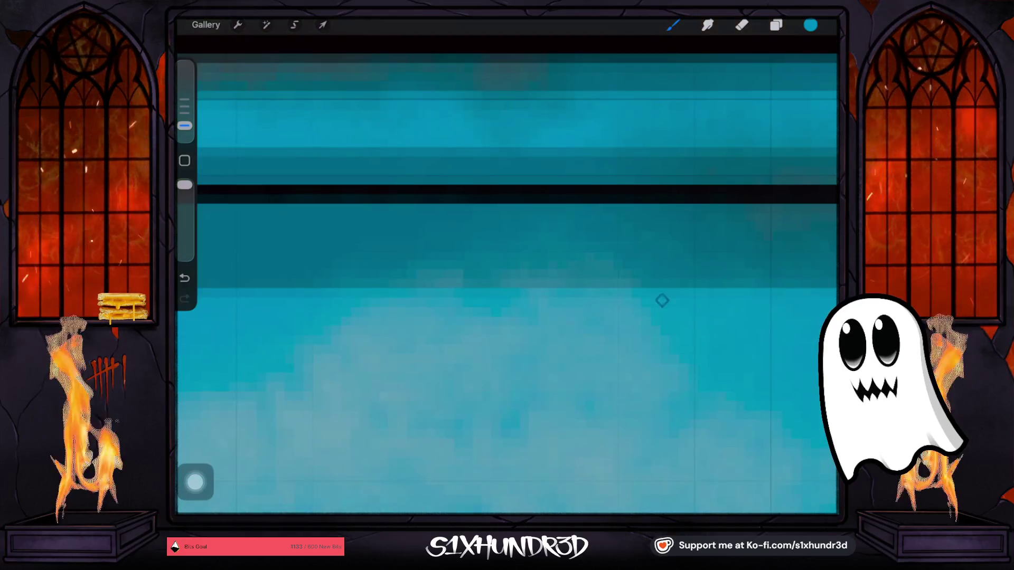
{"action": "scroll", "coordinate": [507, 274], "scroll_direction": "up", "scroll_amount": 3}
{"action": "scroll", "coordinate": [507, 275], "scroll_direction": "up", "scroll_amount": 2}
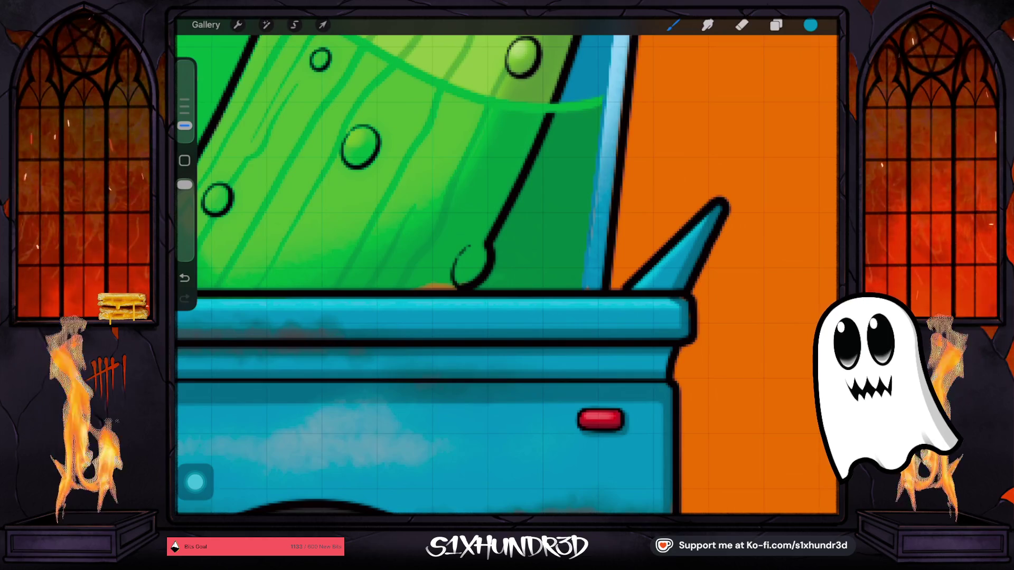
{"action": "scroll", "coordinate": [507, 275], "scroll_direction": "up", "scroll_amount": 2}
{"action": "scroll", "coordinate": [507, 275], "scroll_direction": "up", "scroll_amount": 3}
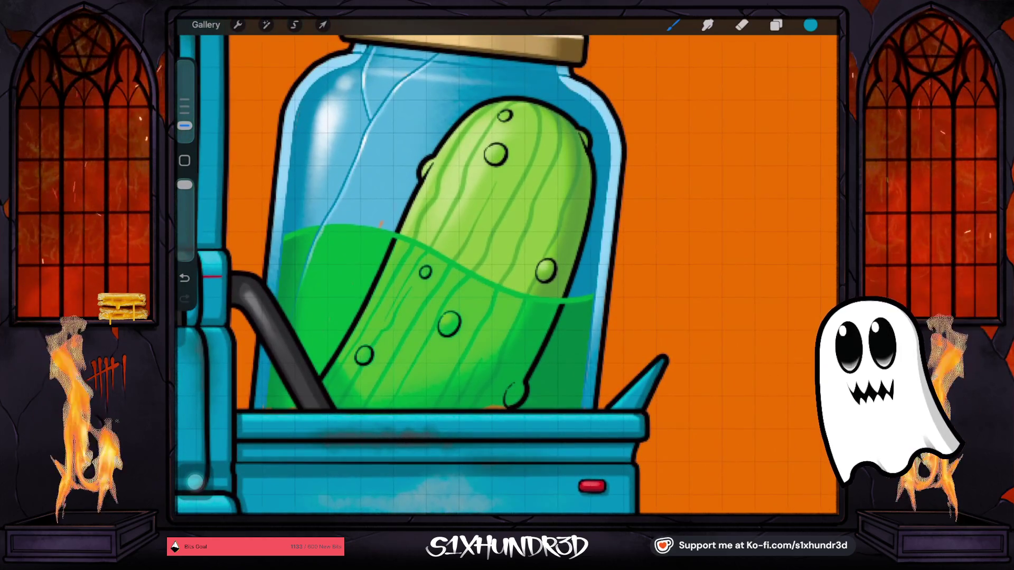
{"action": "left_click", "coordinate": [776, 25]}
{"action": "scroll", "coordinate": [740, 280], "scroll_direction": "down", "scroll_amount": 5}
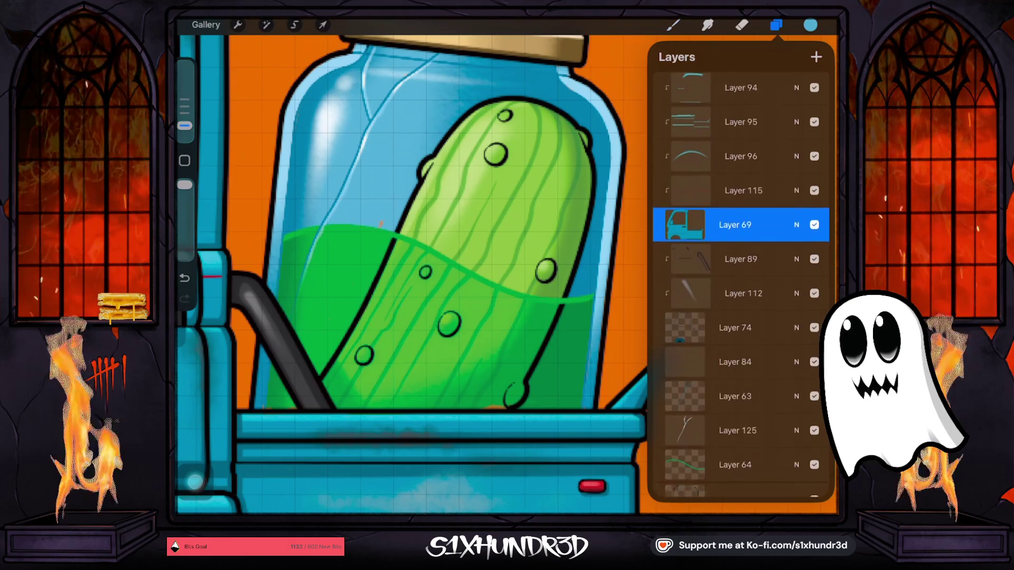
{"action": "scroll", "coordinate": [740, 280], "scroll_direction": "down", "scroll_amount": 5}
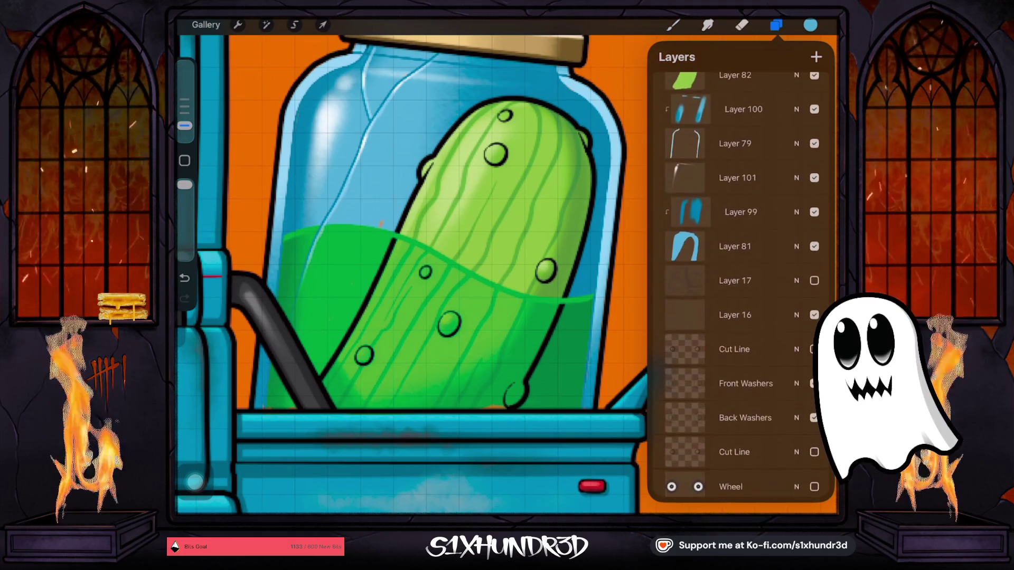
{"action": "left_click", "coordinate": [740, 248]}
{"action": "left_click", "coordinate": [776, 25]}
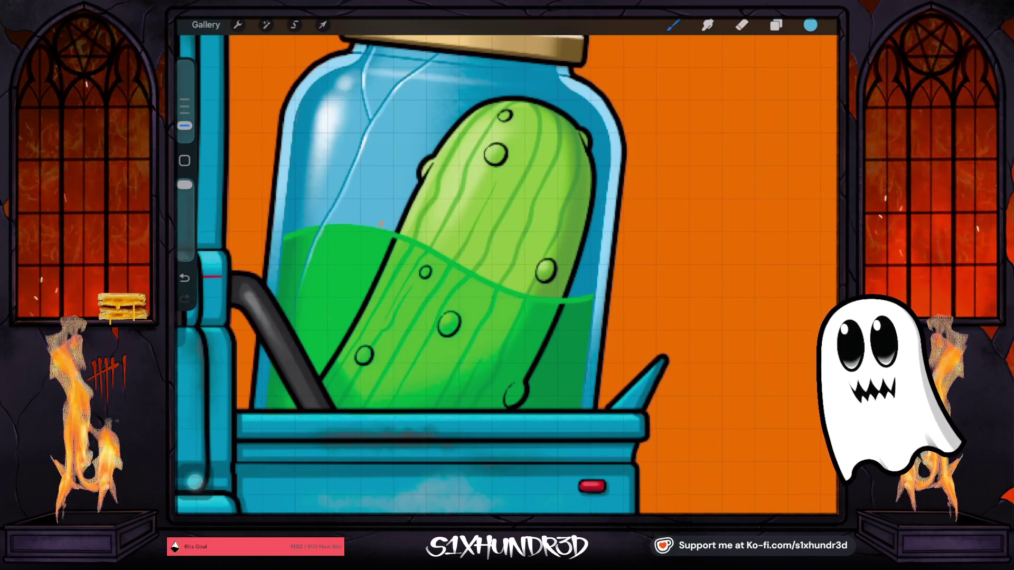
{"action": "scroll", "coordinate": [507, 275], "scroll_direction": "down", "scroll_amount": 5}
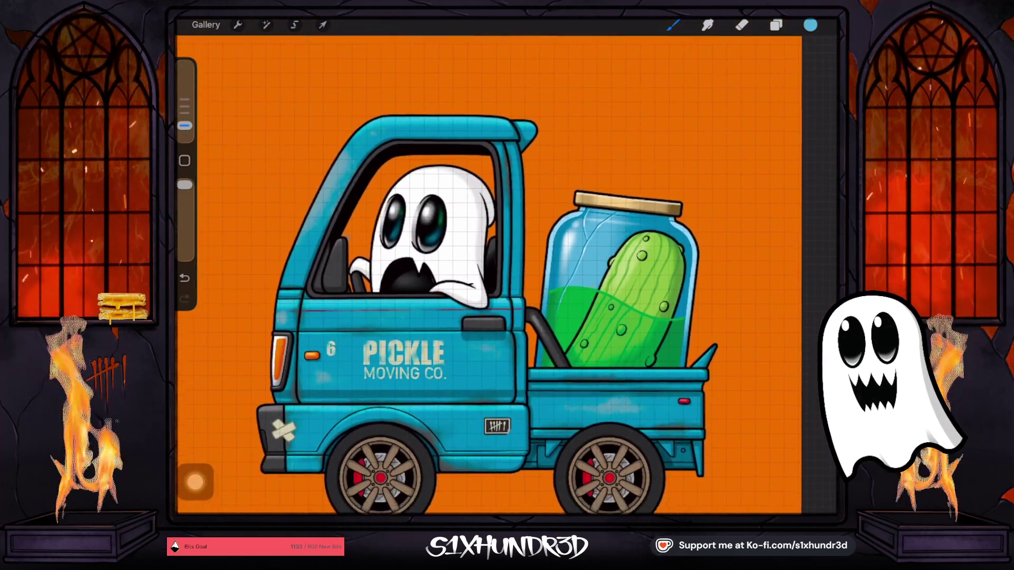
{"action": "scroll", "coordinate": [438, 222], "scroll_direction": "up", "scroll_amount": 5}
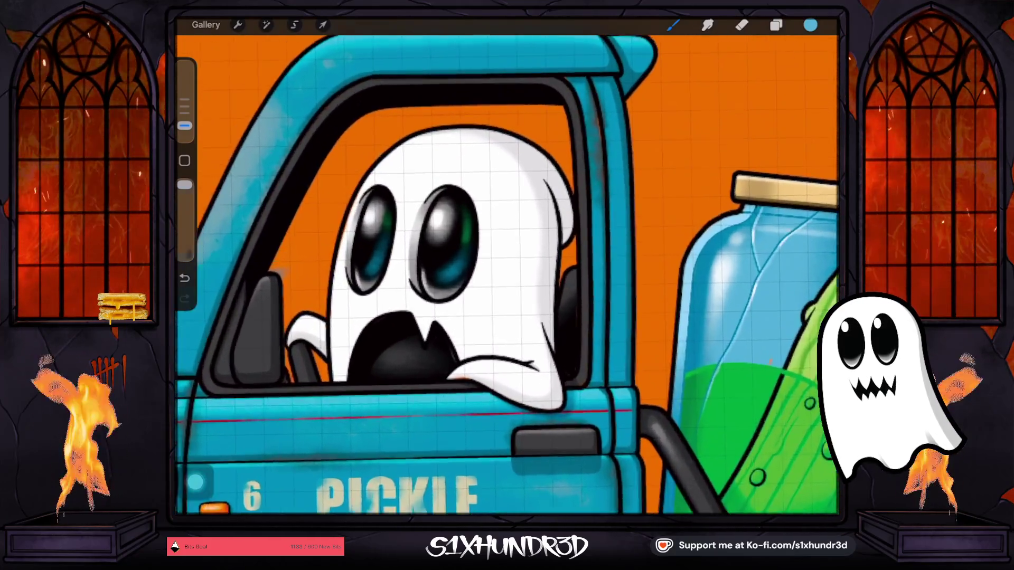
{"action": "scroll", "coordinate": [423, 238], "scroll_direction": "up", "scroll_amount": 3}
Select Layer 69, then close the artwork and return to the gallery.
{"action": "left_click", "coordinate": [775, 25]}
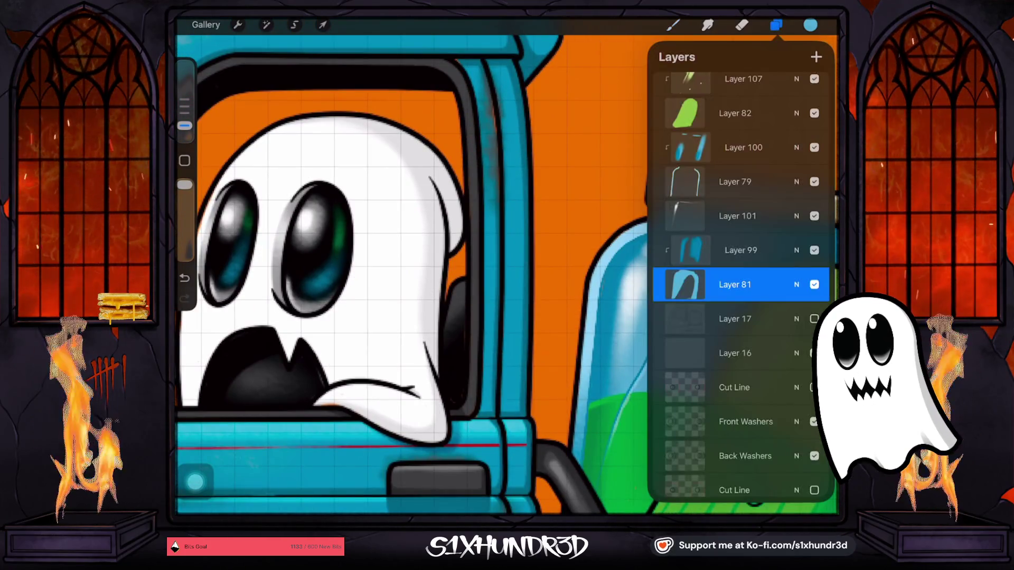
{"action": "scroll", "coordinate": [739, 264], "scroll_direction": "up", "scroll_amount": 5}
{"action": "left_click", "coordinate": [745, 244]}
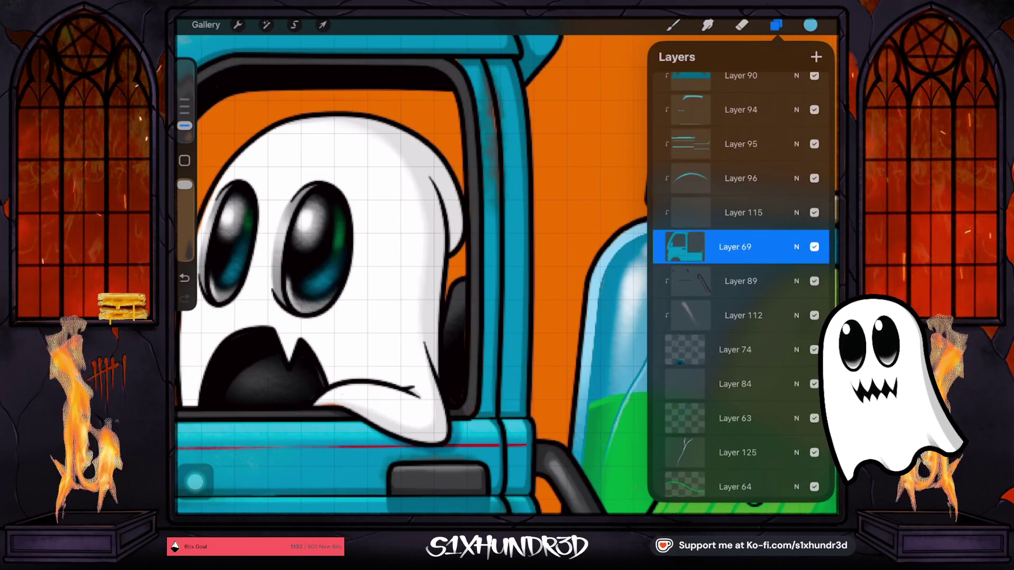
{"action": "left_click", "coordinate": [494, 106]}
{"action": "scroll", "coordinate": [492, 100], "scroll_direction": "up", "scroll_amount": 5}
{"action": "scroll", "coordinate": [492, 100], "scroll_direction": "down", "scroll_amount": 5}
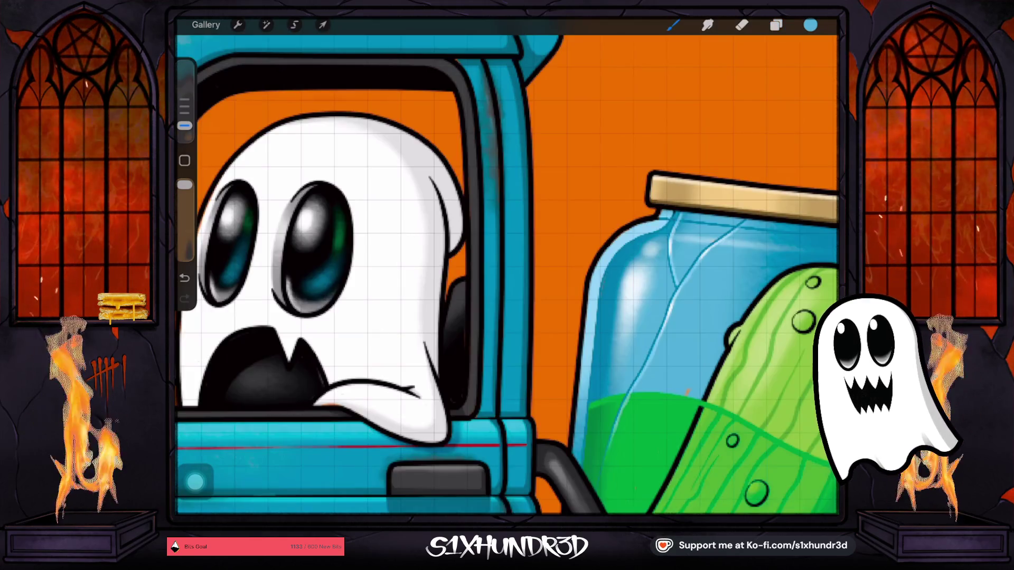
{"action": "left_click", "coordinate": [206, 25]}
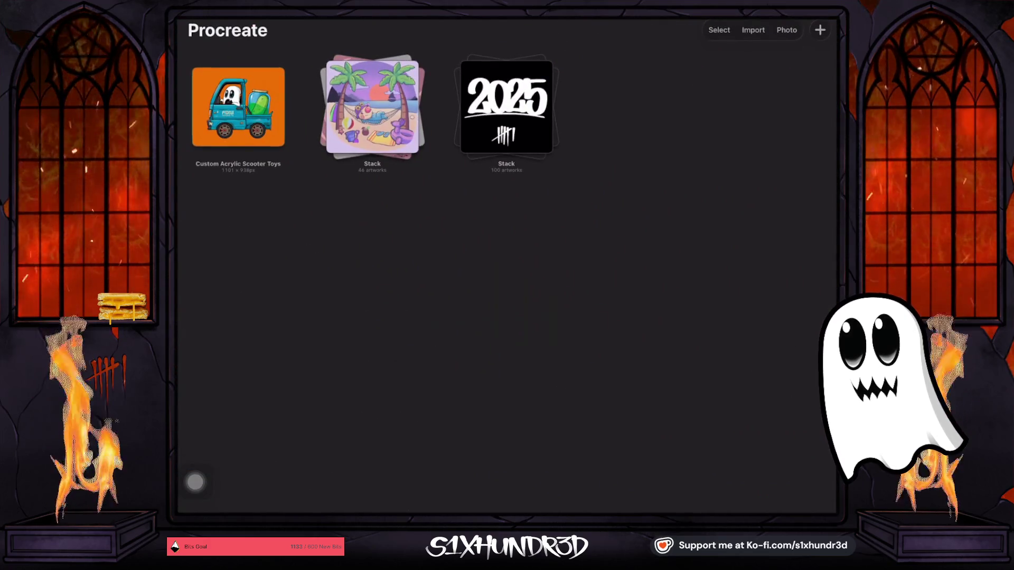
Reopen the Custom Acrylic Scooter Toys artwork from the gallery.
{"action": "left_click", "coordinate": [238, 107]}
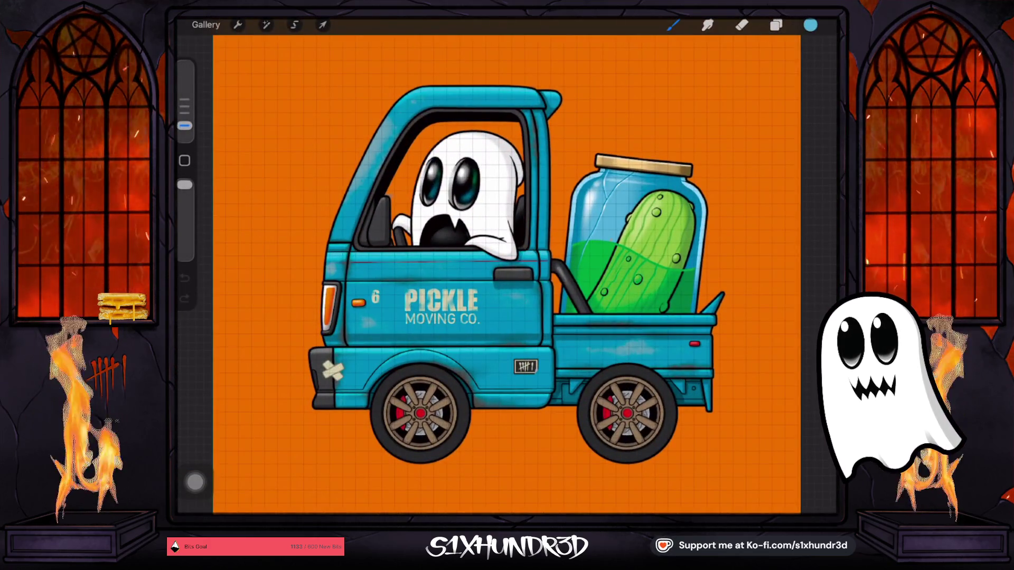
{"action": "scroll", "coordinate": [473, 105], "scroll_direction": "up", "scroll_amount": 2}
{"action": "scroll", "coordinate": [473, 105], "scroll_direction": "up", "scroll_amount": 2}
{"action": "scroll", "coordinate": [473, 105], "scroll_direction": "up", "scroll_amount": 2}
{"action": "scroll", "coordinate": [473, 106], "scroll_direction": "up", "scroll_amount": 2}
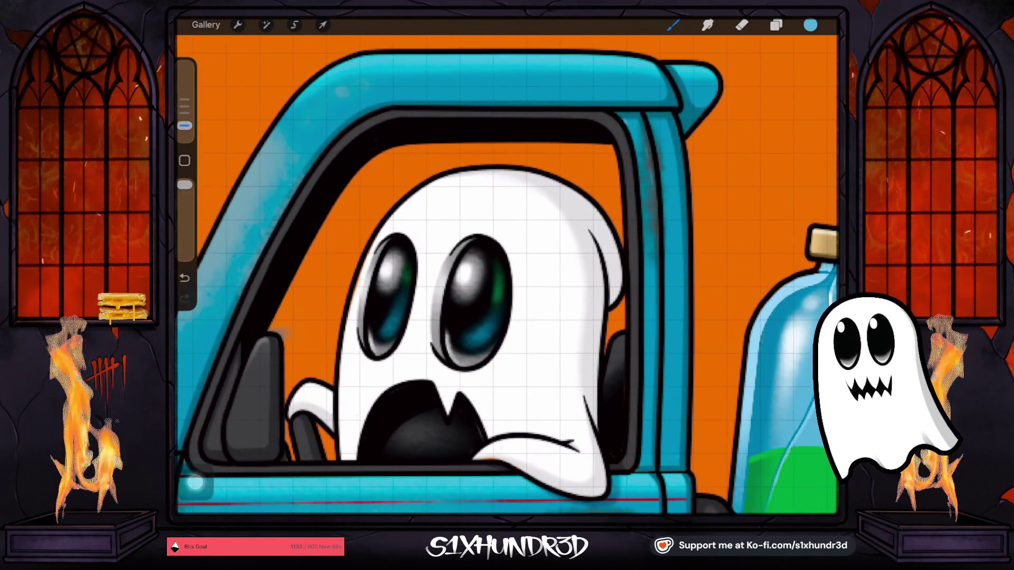
{"action": "scroll", "coordinate": [507, 275], "scroll_direction": "down", "scroll_amount": 5}
{"action": "scroll", "coordinate": [507, 274], "scroll_direction": "down", "scroll_amount": 2}
{"action": "scroll", "coordinate": [507, 275], "scroll_direction": "down", "scroll_amount": 3}
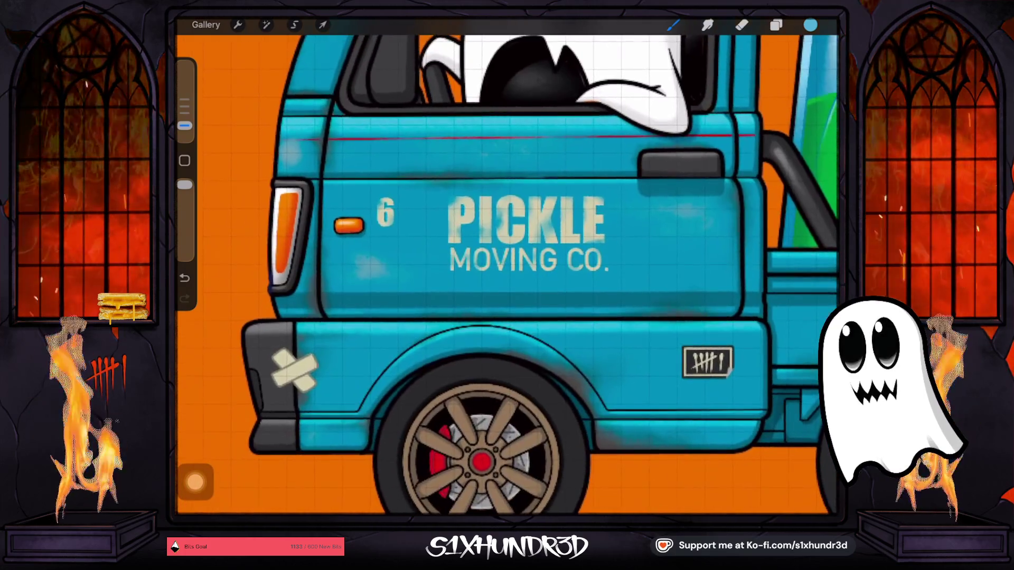
{"action": "scroll", "coordinate": [507, 274], "scroll_direction": "down", "scroll_amount": 2}
{"action": "scroll", "coordinate": [507, 275], "scroll_direction": "down", "scroll_amount": 2}
{"action": "scroll", "coordinate": [507, 274], "scroll_direction": "down", "scroll_amount": 3}
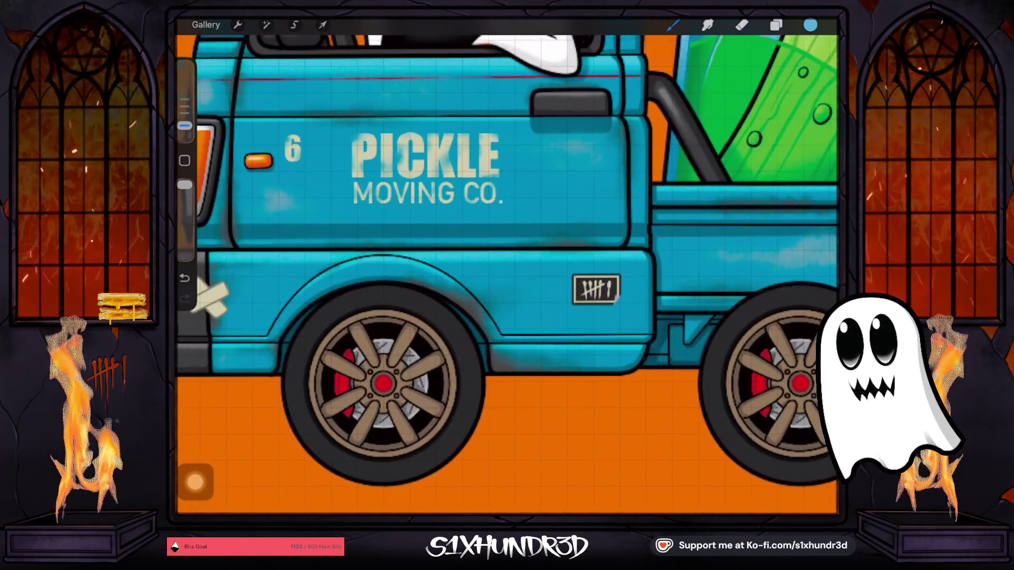
{"action": "scroll", "coordinate": [507, 274], "scroll_direction": "down", "scroll_amount": 3}
Zoom to the wheel under the PICKLE door and sample its tan spoke colour.
{"action": "scroll", "coordinate": [507, 275], "scroll_direction": "right", "scroll_amount": 1}
{"action": "scroll", "coordinate": [507, 275], "scroll_direction": "up", "scroll_amount": 2}
{"action": "scroll", "coordinate": [507, 275], "scroll_direction": "up", "scroll_amount": 2}
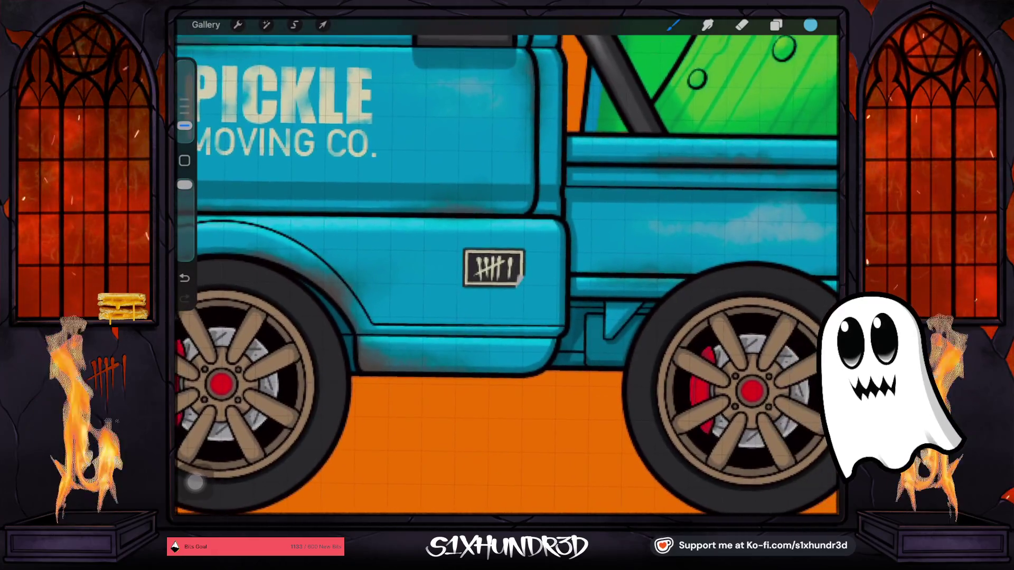
{"action": "scroll", "coordinate": [507, 275], "scroll_direction": "down", "scroll_amount": 3}
{"action": "scroll", "coordinate": [507, 275], "scroll_direction": "right", "scroll_amount": 1}
{"action": "scroll", "coordinate": [507, 274], "scroll_direction": "up", "scroll_amount": 2}
{"action": "scroll", "coordinate": [507, 275], "scroll_direction": "up", "scroll_amount": 2}
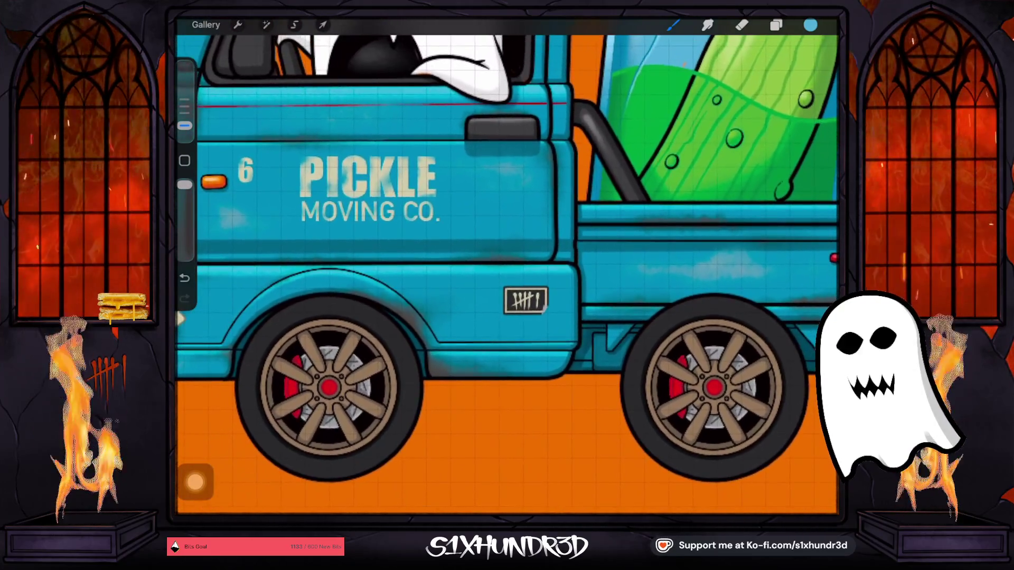
{"action": "scroll", "coordinate": [507, 275], "scroll_direction": "left", "scroll_amount": 2}
{"action": "scroll", "coordinate": [507, 274], "scroll_direction": "up", "scroll_amount": 1}
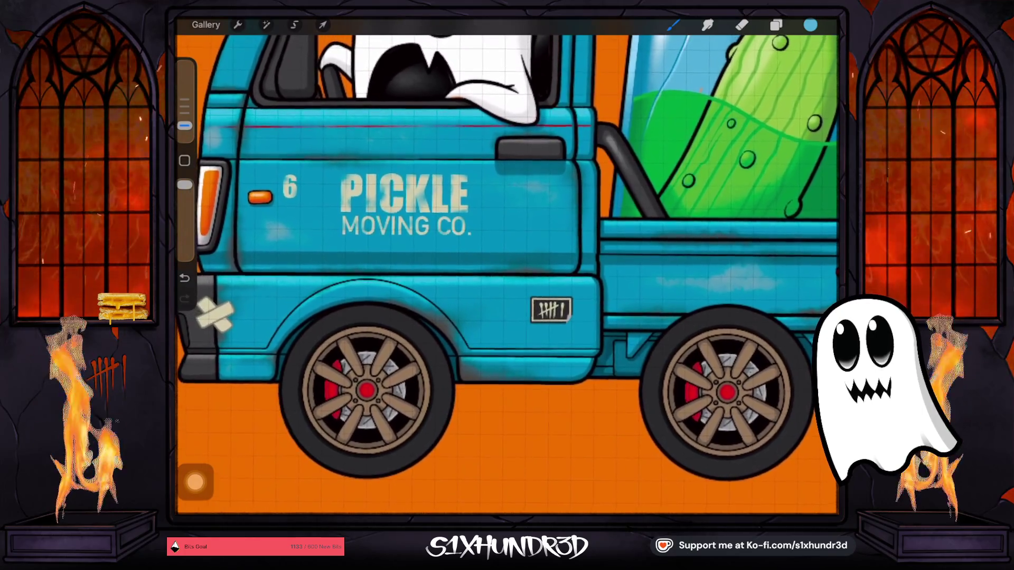
{"action": "scroll", "coordinate": [507, 275], "scroll_direction": "right", "scroll_amount": 2}
{"action": "scroll", "coordinate": [507, 275], "scroll_direction": "right", "scroll_amount": 1}
{"action": "scroll", "coordinate": [507, 275], "scroll_direction": "up", "scroll_amount": 2}
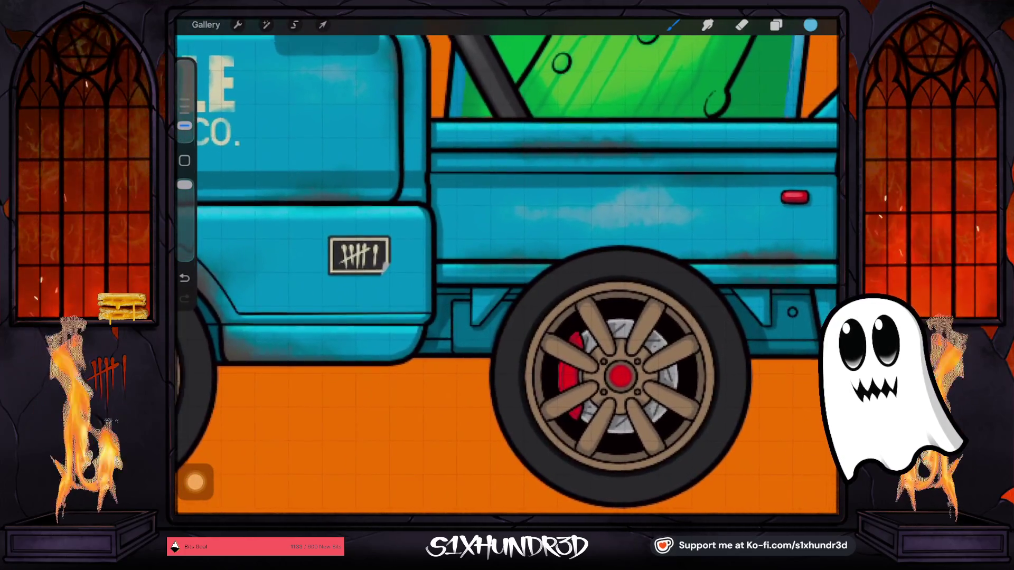
{"action": "scroll", "coordinate": [507, 274], "scroll_direction": "down", "scroll_amount": 2}
{"action": "scroll", "coordinate": [507, 275], "scroll_direction": "down", "scroll_amount": 2}
{"action": "scroll", "coordinate": [507, 275], "scroll_direction": "left", "scroll_amount": 1}
{"action": "scroll", "coordinate": [506, 275], "scroll_direction": "down", "scroll_amount": 2}
{"action": "scroll", "coordinate": [507, 275], "scroll_direction": "left", "scroll_amount": 1}
{"action": "scroll", "coordinate": [507, 275], "scroll_direction": "left", "scroll_amount": 1}
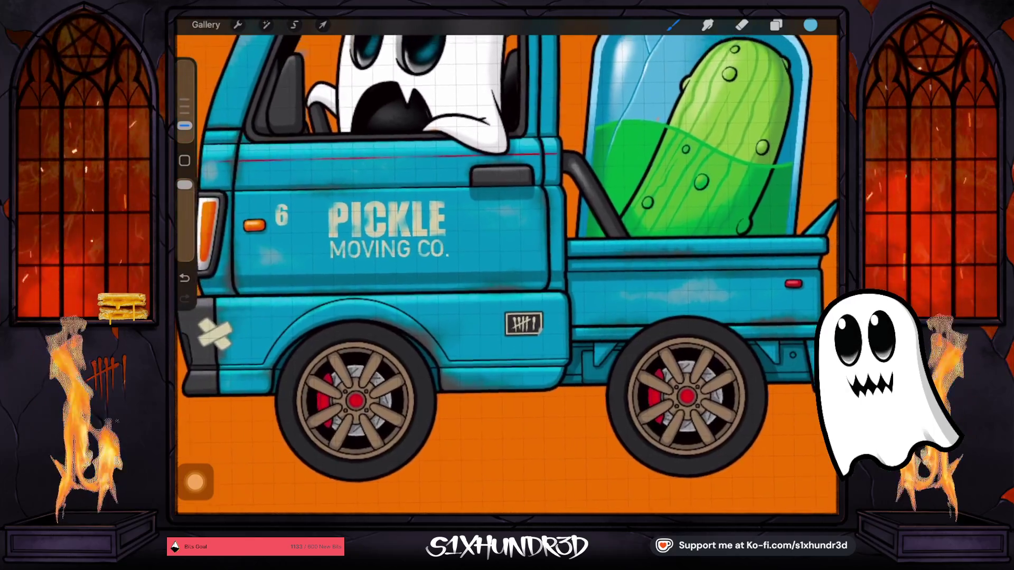
{"action": "scroll", "coordinate": [507, 275], "scroll_direction": "right", "scroll_amount": 1}
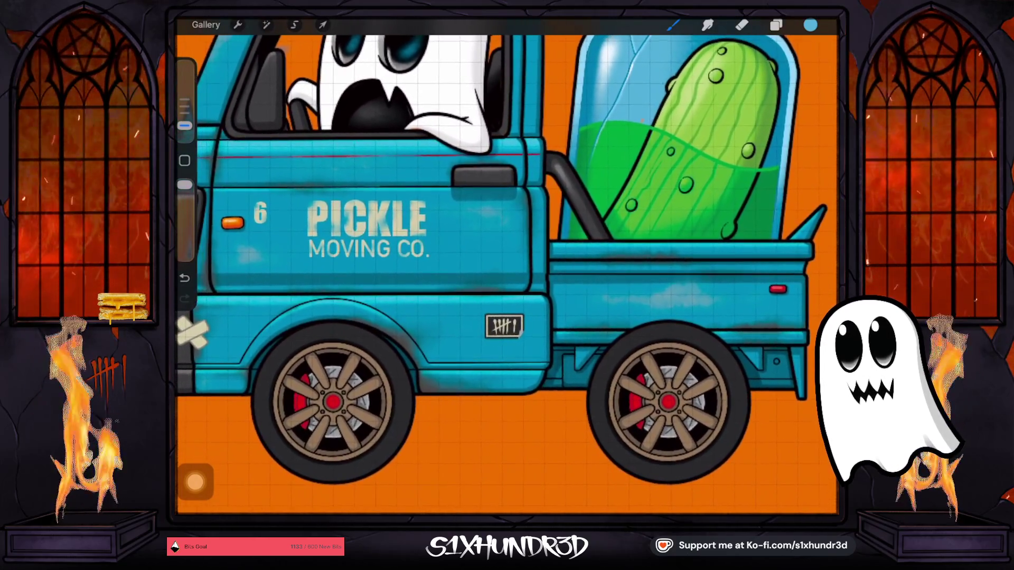
{"action": "scroll", "coordinate": [507, 274], "scroll_direction": "down", "scroll_amount": 2}
{"action": "scroll", "coordinate": [507, 274], "scroll_direction": "up", "scroll_amount": 3}
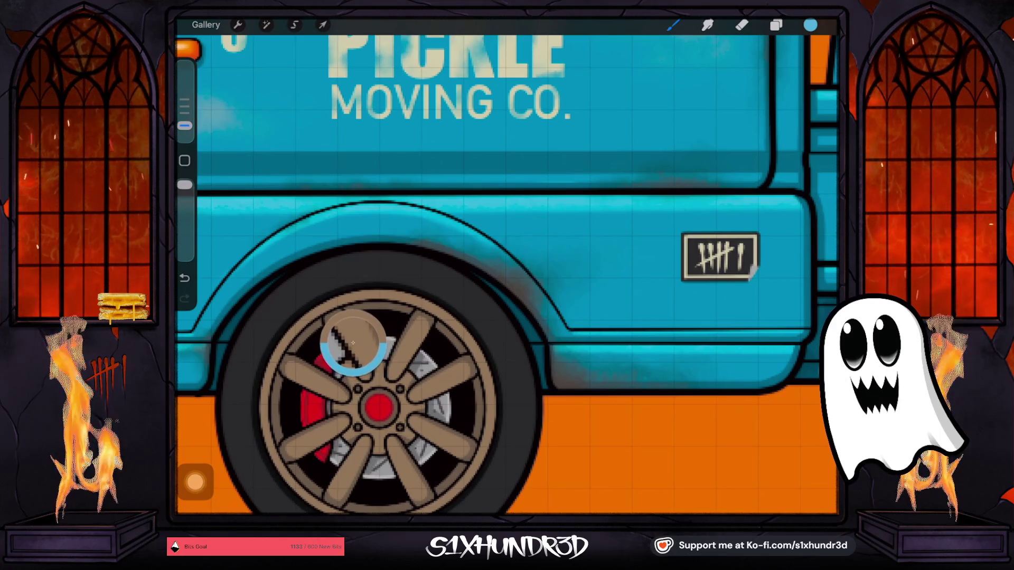
{"action": "left_click", "coordinate": [810, 25]}
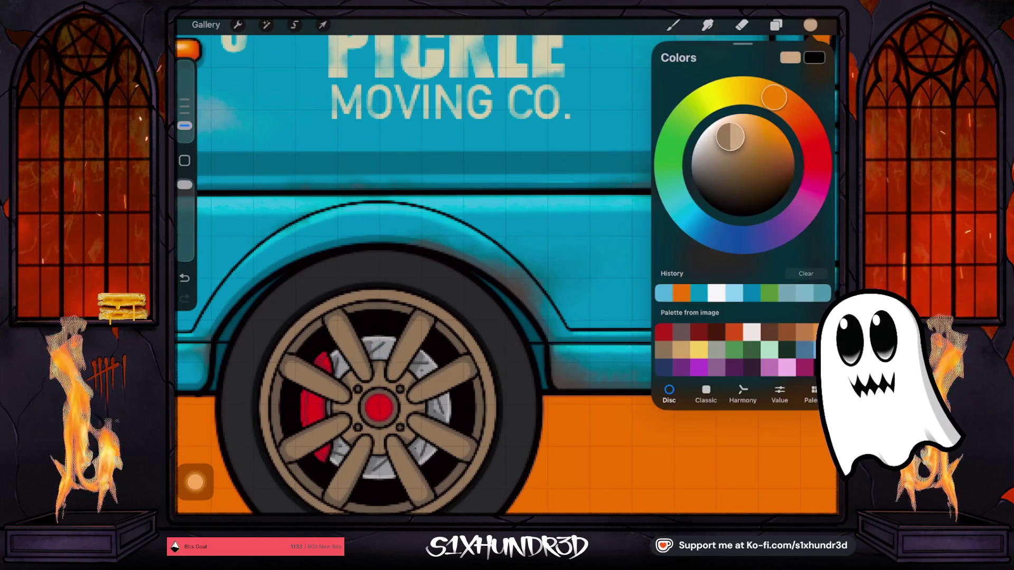
Expand the Front Wheels group and select Layer 25.
{"action": "left_click", "coordinate": [775, 25]}
{"action": "scroll", "coordinate": [740, 285], "scroll_direction": "down", "scroll_amount": 5}
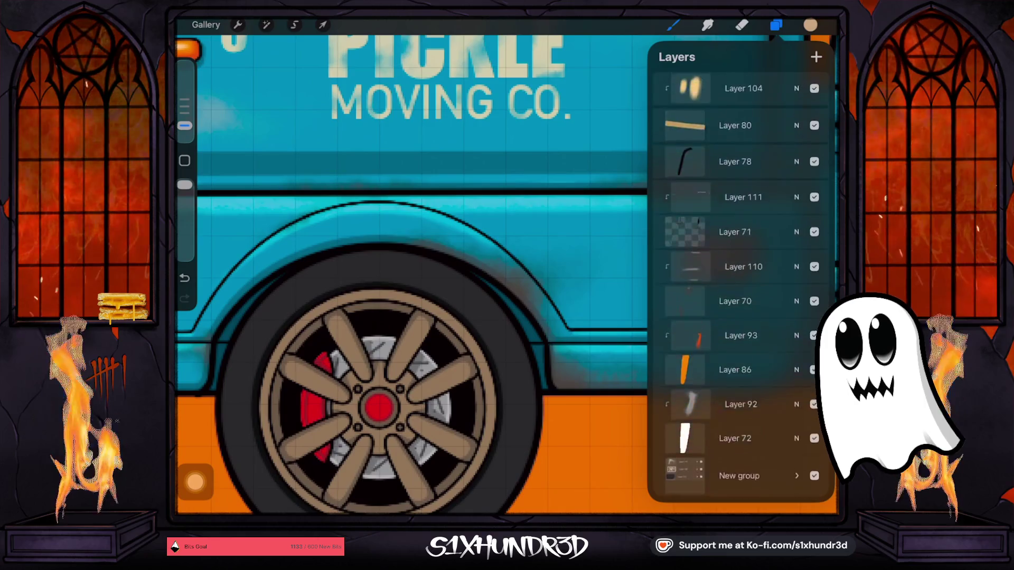
{"action": "scroll", "coordinate": [739, 285], "scroll_direction": "up", "scroll_amount": 3}
{"action": "scroll", "coordinate": [739, 285], "scroll_direction": "up", "scroll_amount": 10}
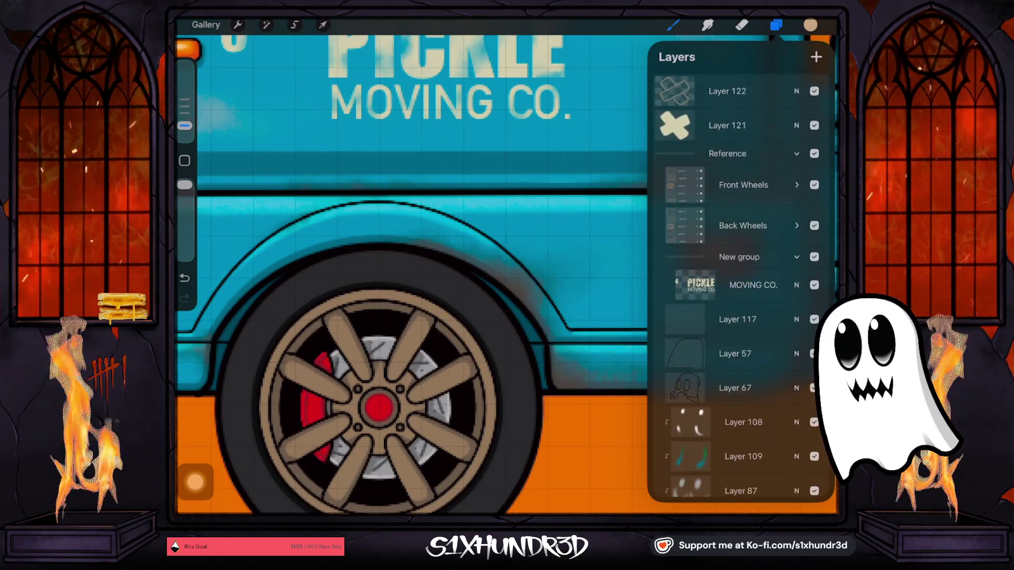
{"action": "left_click", "coordinate": [796, 183]}
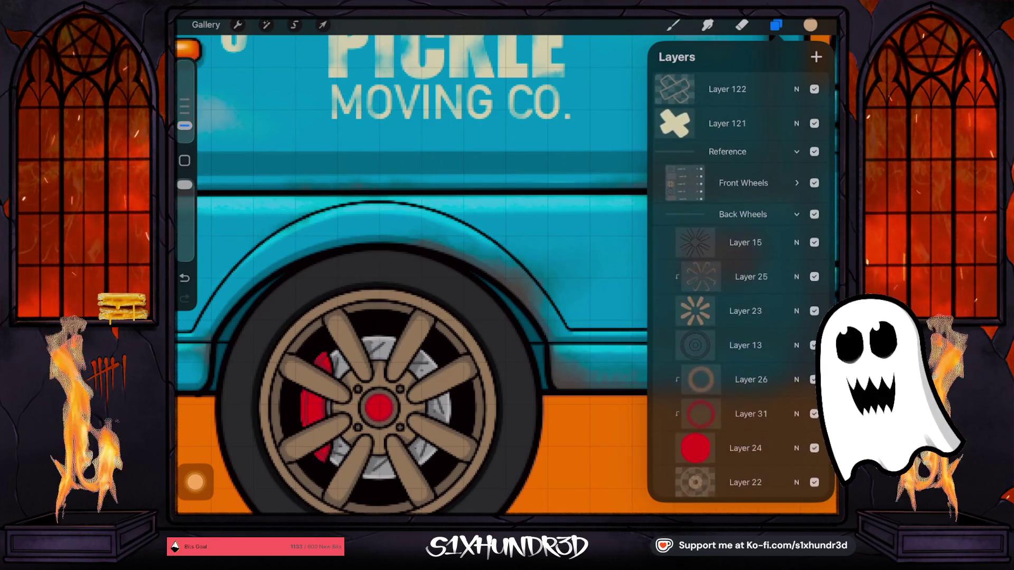
{"action": "left_click", "coordinate": [751, 236]}
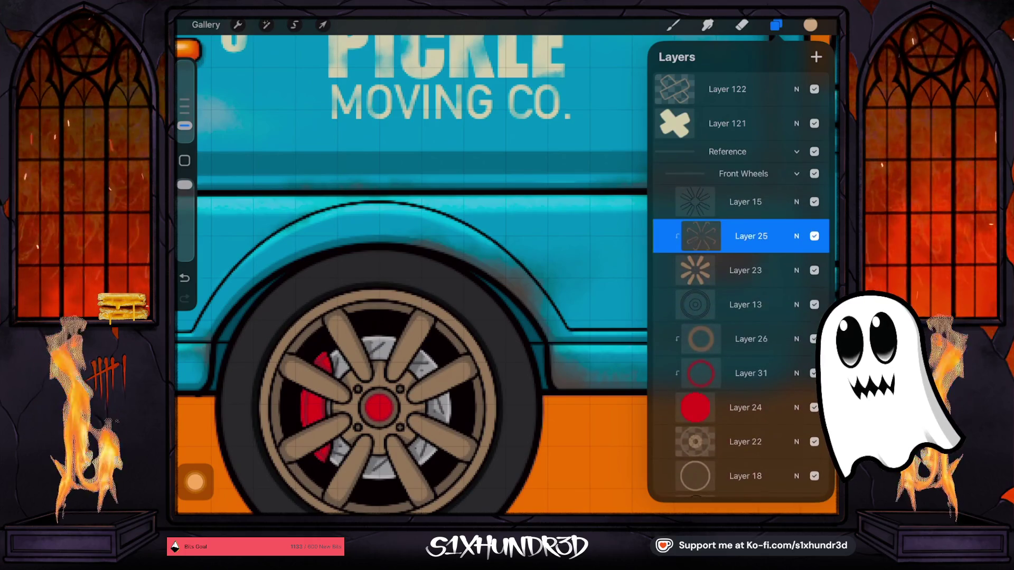
Select Layer 18, the wheel's outer ring, further down the layer list.
{"action": "scroll", "coordinate": [412, 264], "scroll_direction": "down", "scroll_amount": 3}
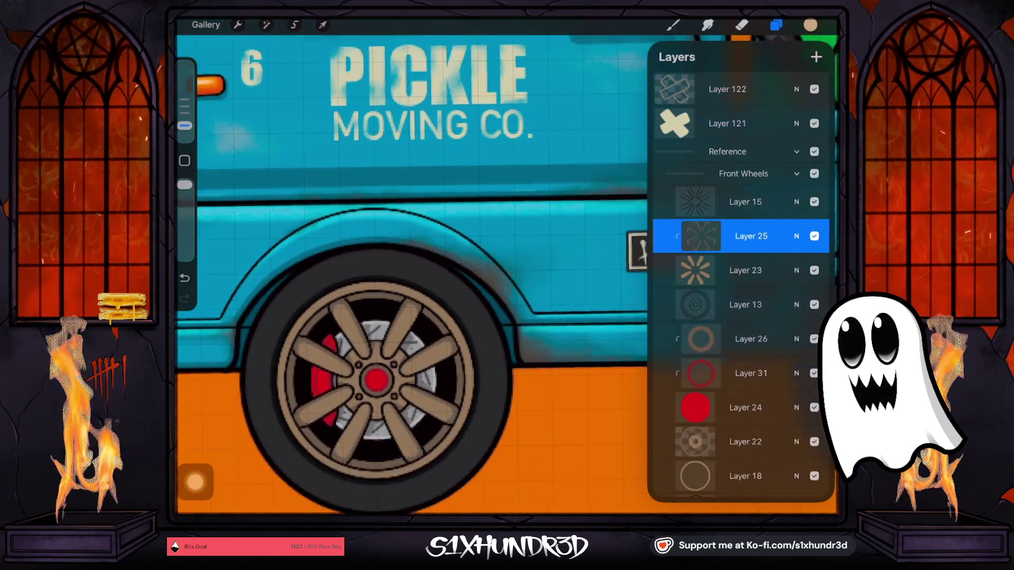
{"action": "scroll", "coordinate": [412, 264], "scroll_direction": "down", "scroll_amount": 3}
{"action": "scroll", "coordinate": [412, 264], "scroll_direction": "down", "scroll_amount": 3}
{"action": "scroll", "coordinate": [412, 264], "scroll_direction": "down", "scroll_amount": 2}
{"action": "scroll", "coordinate": [412, 237], "scroll_direction": "down", "scroll_amount": 2}
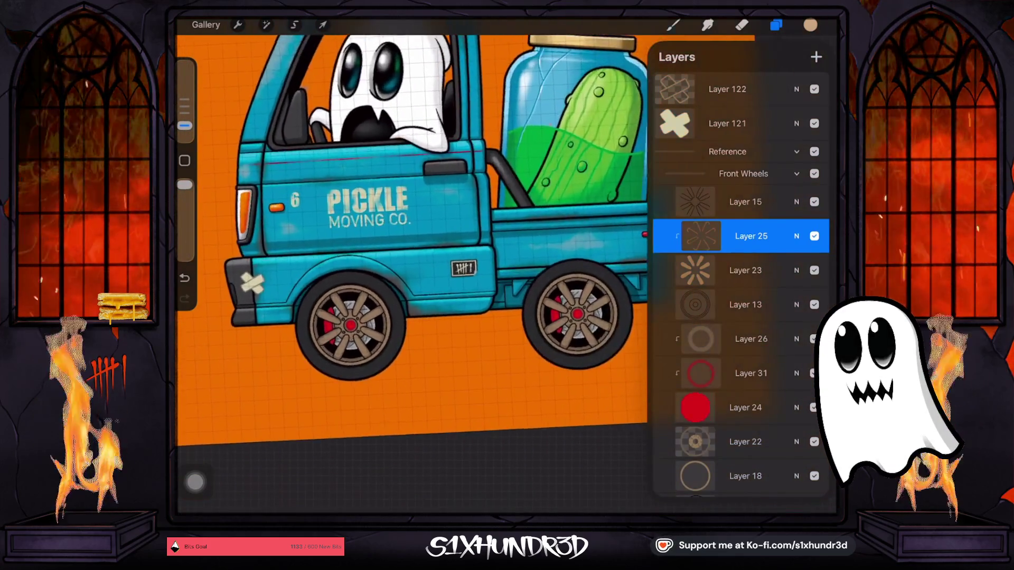
{"action": "scroll", "coordinate": [412, 238], "scroll_direction": "down", "scroll_amount": 2}
{"action": "scroll", "coordinate": [412, 238], "scroll_direction": "down", "scroll_amount": 2}
{"action": "scroll", "coordinate": [412, 237], "scroll_direction": "down", "scroll_amount": 2}
{"action": "scroll", "coordinate": [412, 238], "scroll_direction": "down", "scroll_amount": 1}
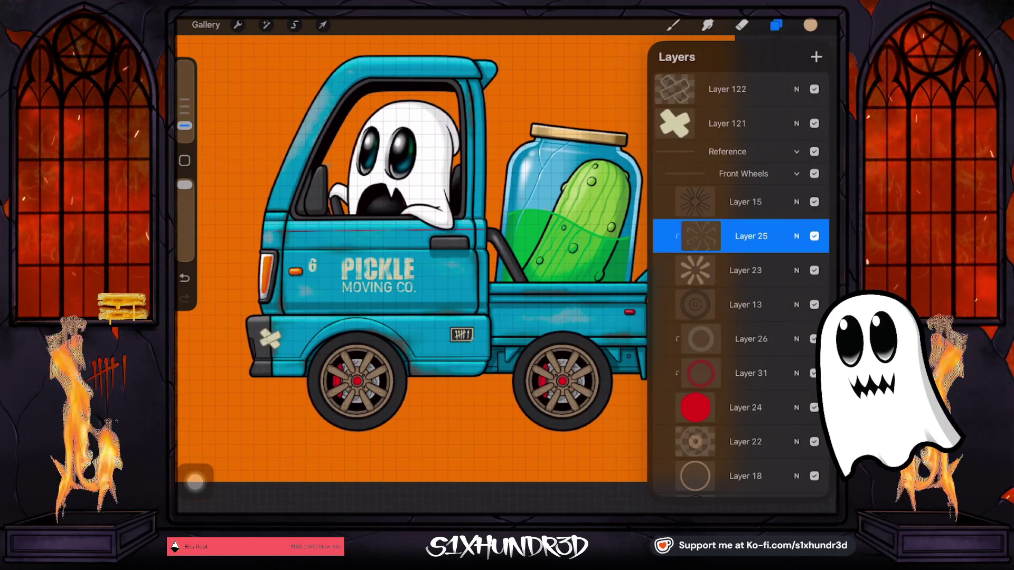
{"action": "scroll", "coordinate": [739, 285], "scroll_direction": "down", "scroll_amount": 5}
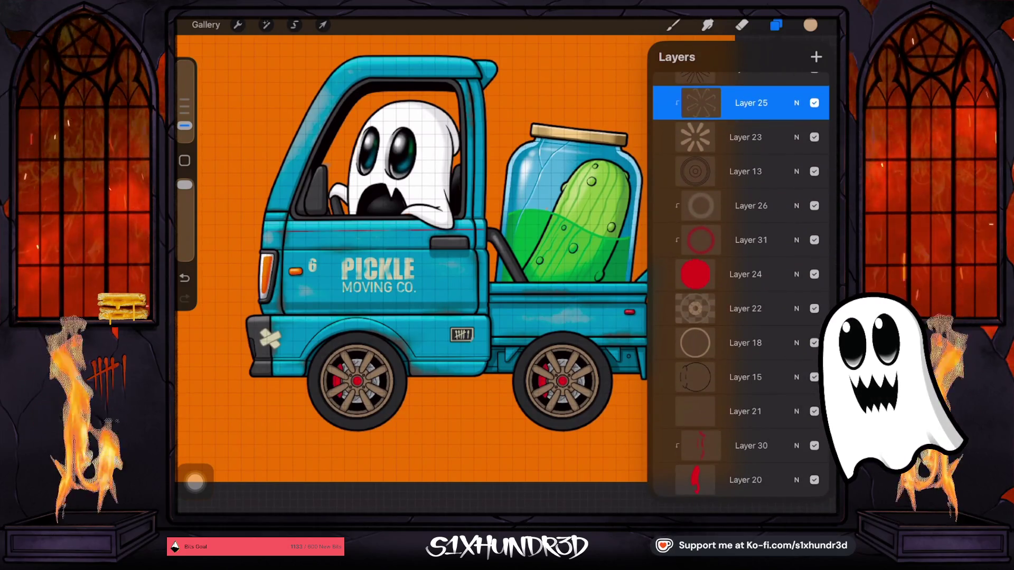
{"action": "left_click", "coordinate": [745, 343]}
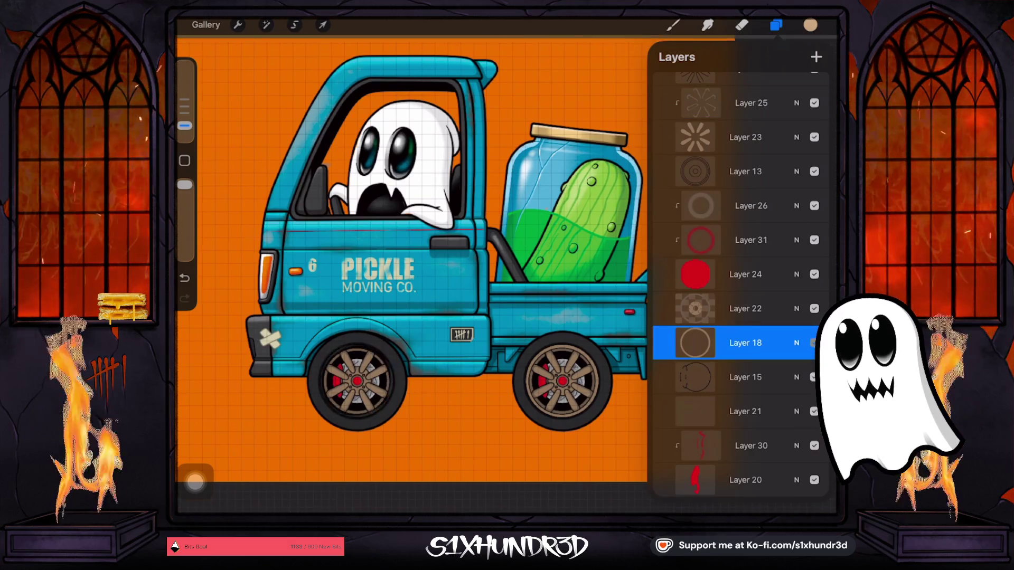
Push the brush size to maximum and choose the Textured Coloring Tool brush.
{"action": "left_click", "coordinate": [745, 342]}
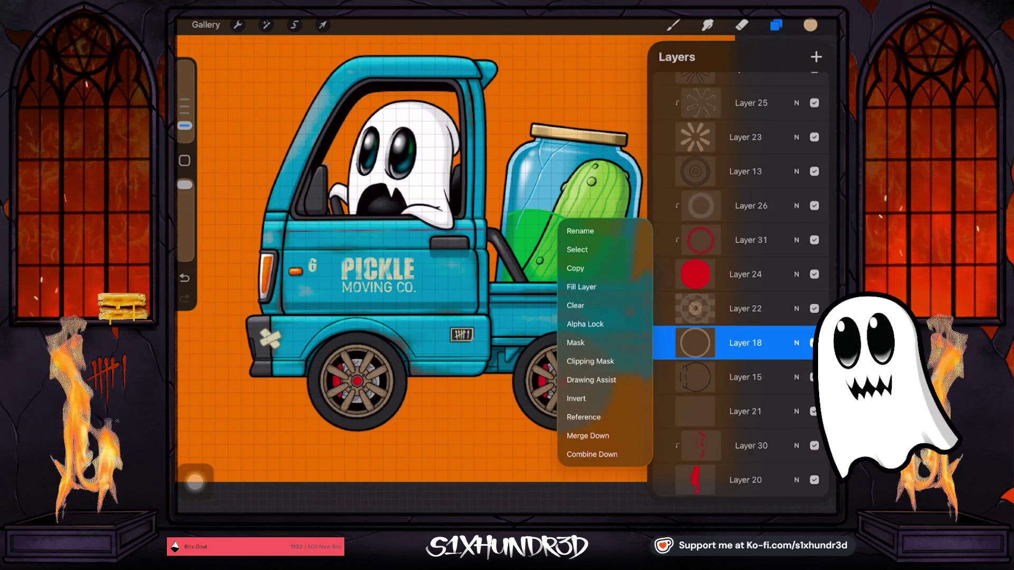
{"action": "left_click", "coordinate": [811, 24]}
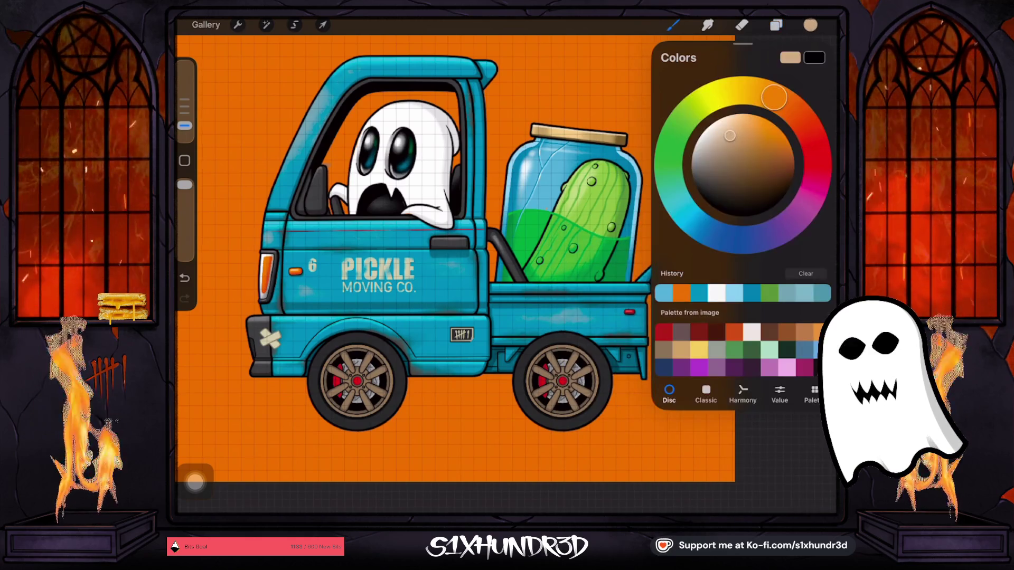
{"action": "left_click", "coordinate": [184, 126]}
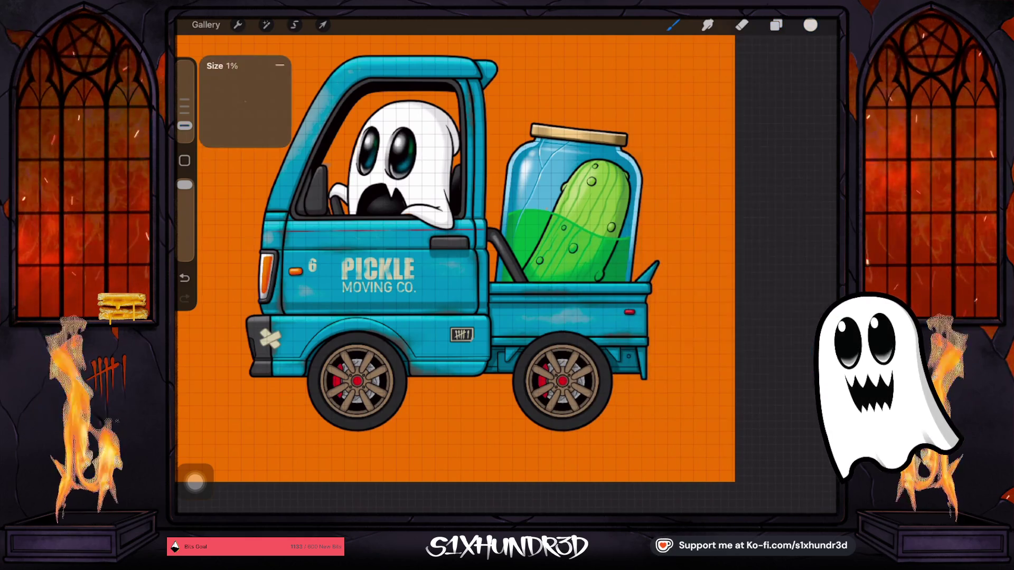
{"action": "left_click_drag", "start_coordinate": [184, 75], "coordinate": [184, 66]}
{"action": "left_click", "coordinate": [673, 25]}
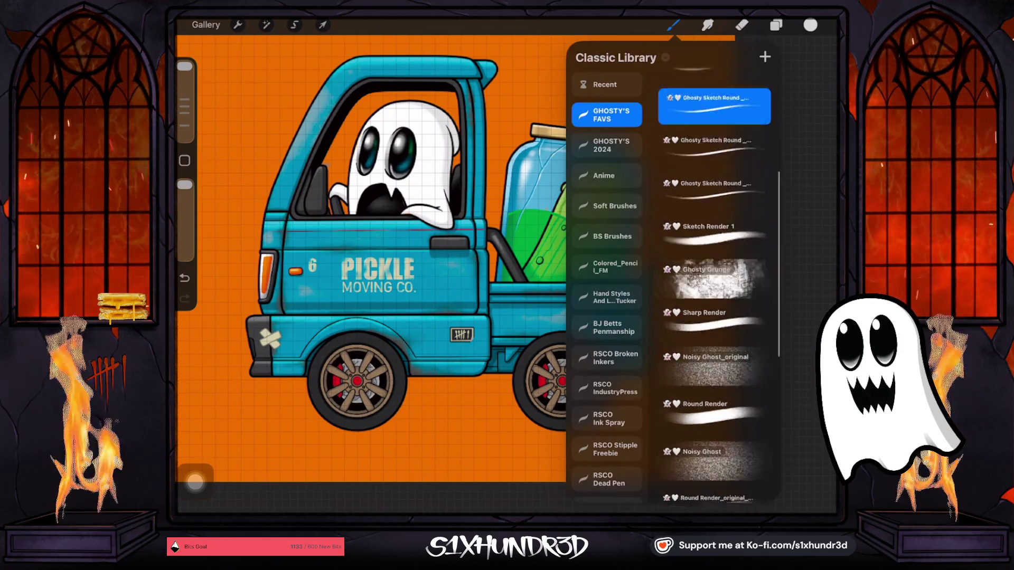
{"action": "scroll", "coordinate": [713, 285], "scroll_direction": "down", "scroll_amount": 3}
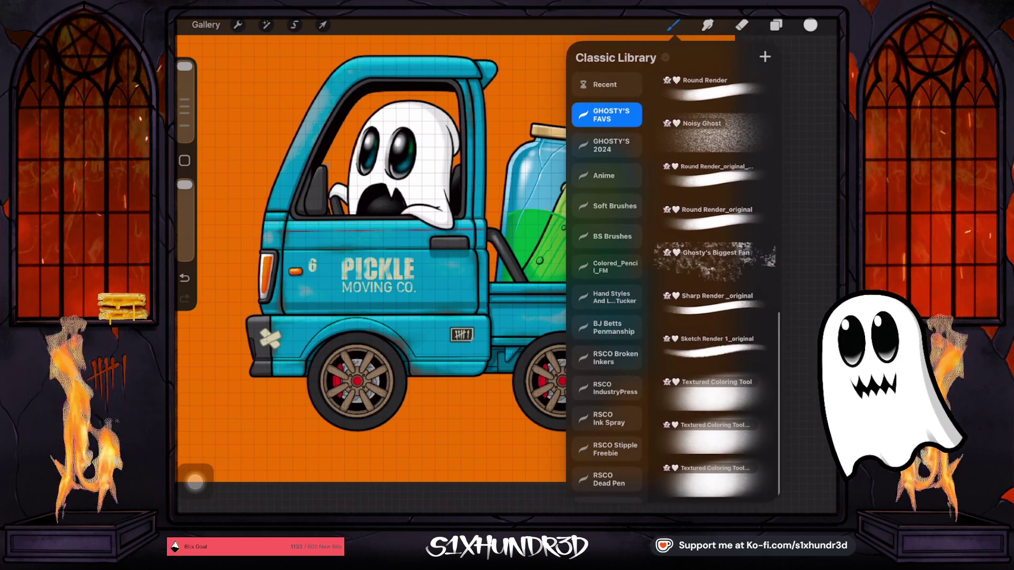
{"action": "left_click", "coordinate": [712, 391]}
Sample the wheel hub's red, draw a large circle around the front wheel, then undo it.
{"action": "left_click_drag", "start_coordinate": [433, 240], "coordinate": [489, 252]}
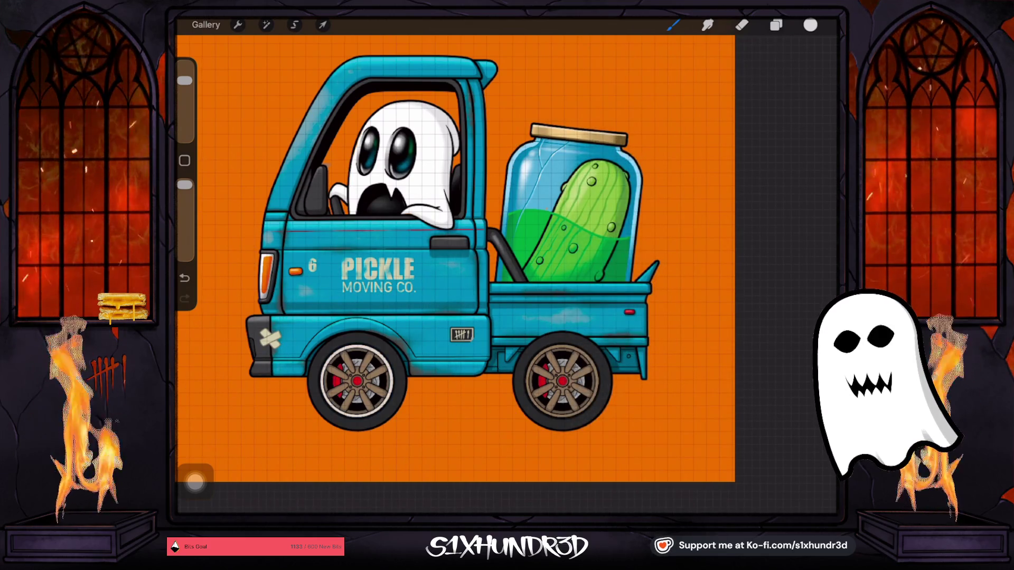
{"action": "left_click", "coordinate": [357, 380]}
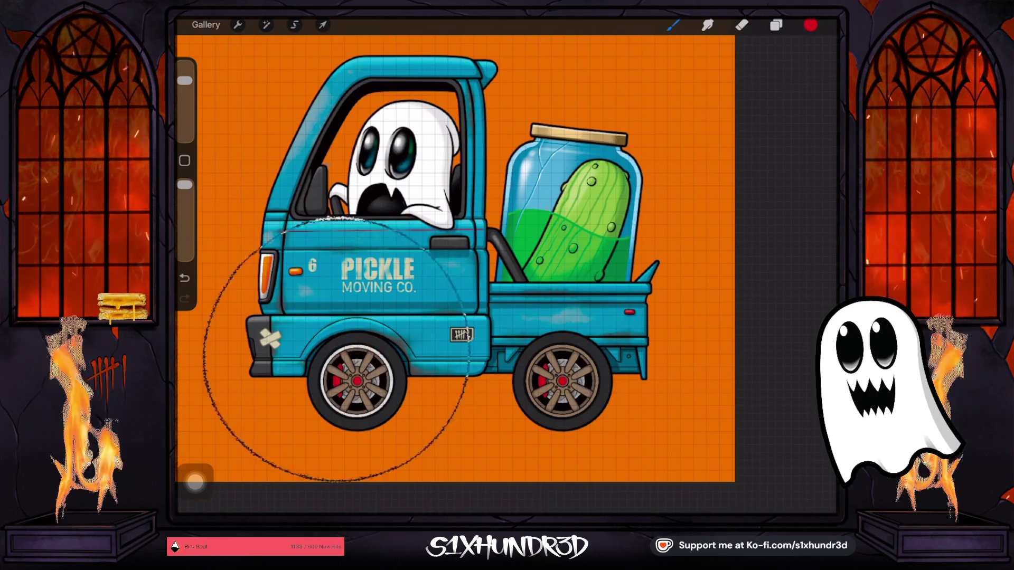
{"action": "left_click_drag", "start_coordinate": [422, 314], "coordinate": [455, 370]}
{"action": "key", "text": "ctrl+z"}
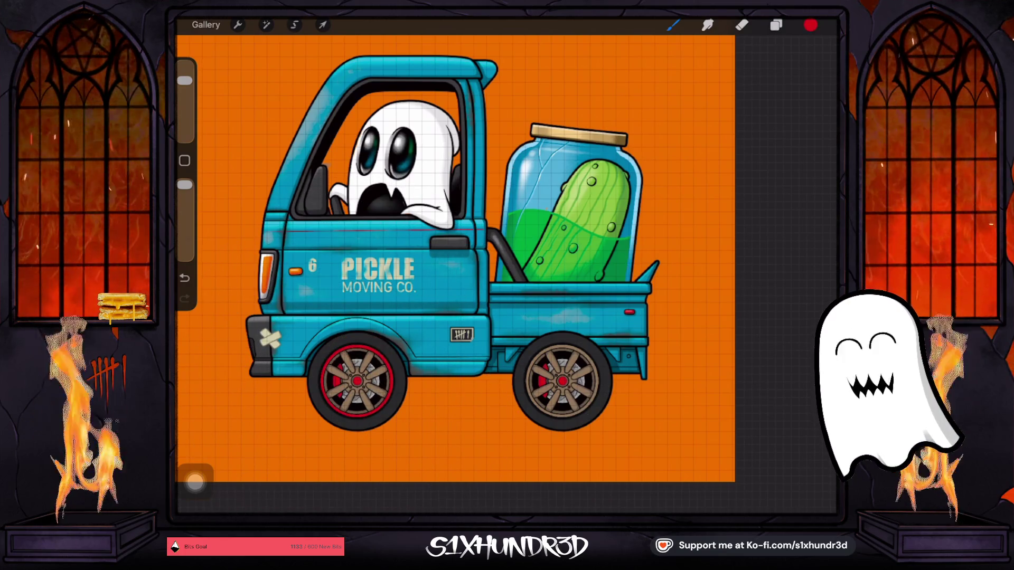
Sketch a large arc across the door, undo it, and reopen the layer list.
{"action": "left_click", "coordinate": [776, 25]}
{"action": "scroll", "coordinate": [739, 285], "scroll_direction": "down", "scroll_amount": 2}
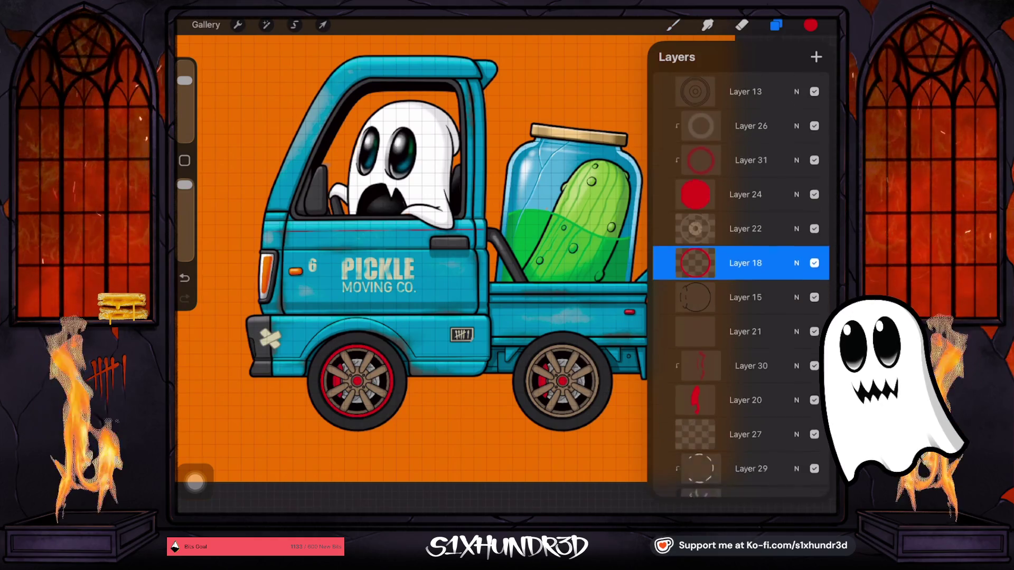
{"action": "scroll", "coordinate": [412, 238], "scroll_direction": "up", "scroll_amount": 5}
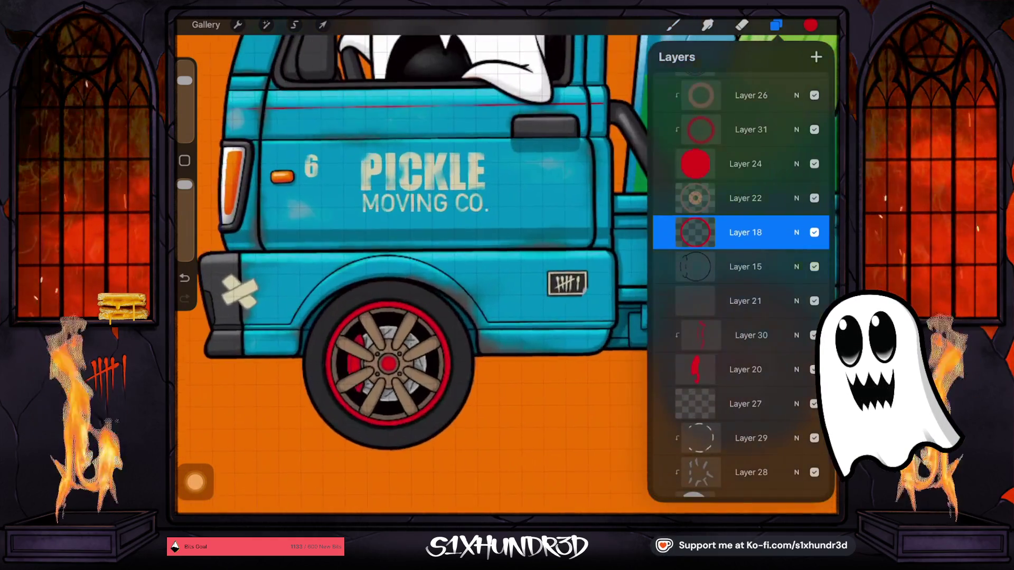
{"action": "left_click", "coordinate": [810, 25]}
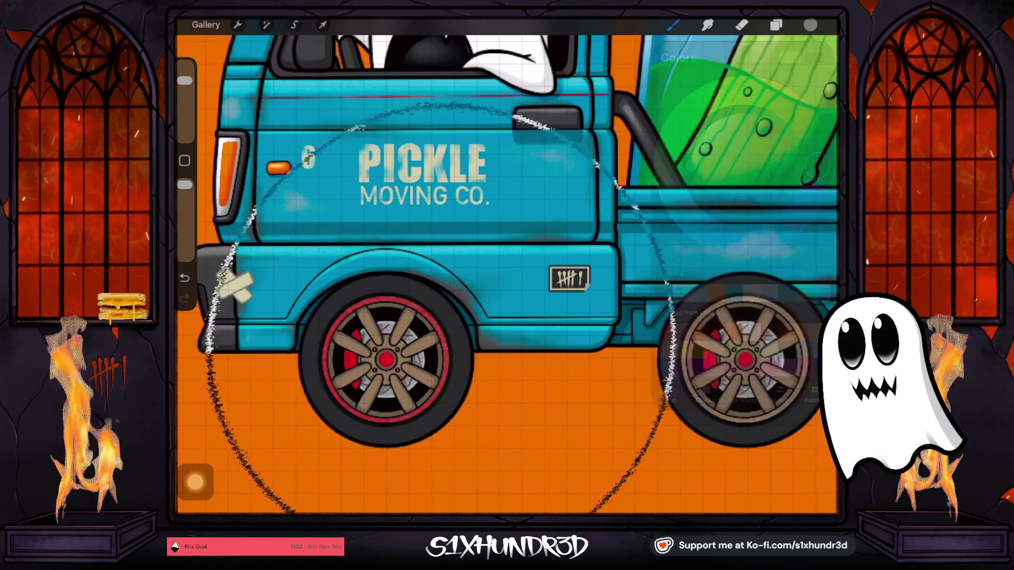
{"action": "left_click_drag", "start_coordinate": [232, 509], "coordinate": [449, 512]}
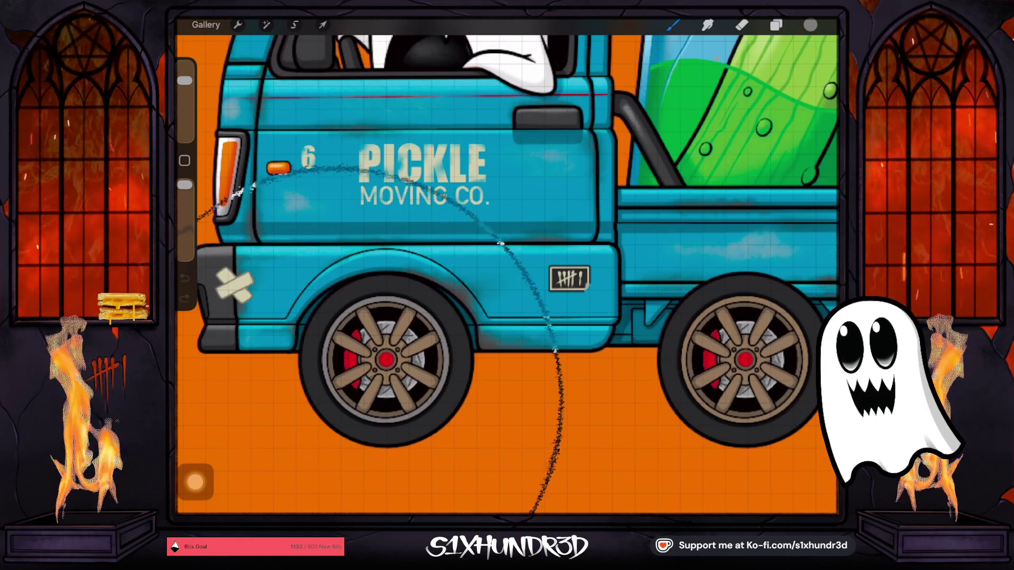
{"action": "key", "text": "ctrl+z"}
{"action": "scroll", "coordinate": [507, 264], "scroll_direction": "down", "scroll_amount": 3}
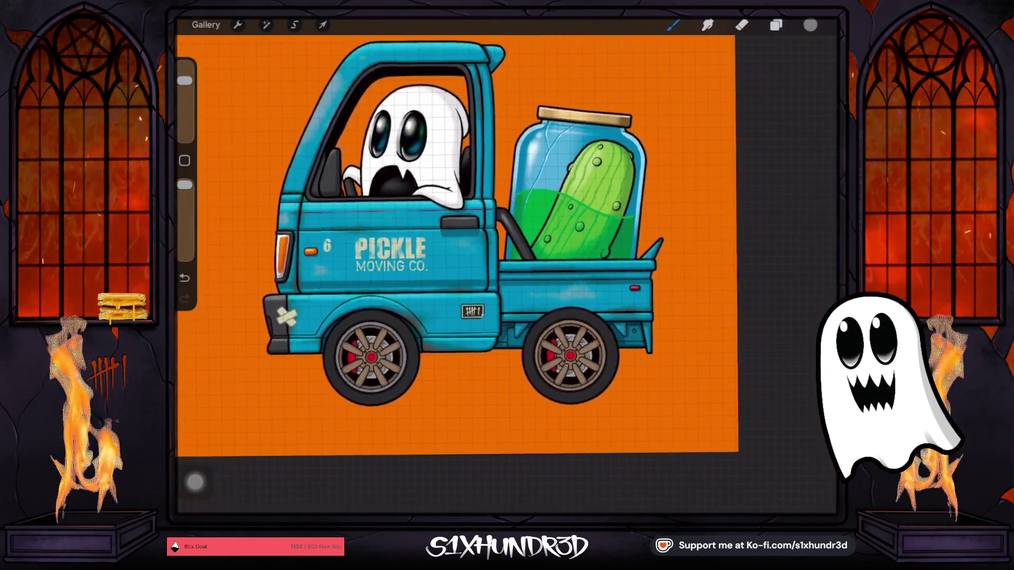
{"action": "left_click", "coordinate": [776, 25]}
Collapse the Front Wheels and Back Wheels groups, then expand Back Wheels to find its layers.
{"action": "scroll", "coordinate": [739, 291], "scroll_direction": "up", "scroll_amount": 5}
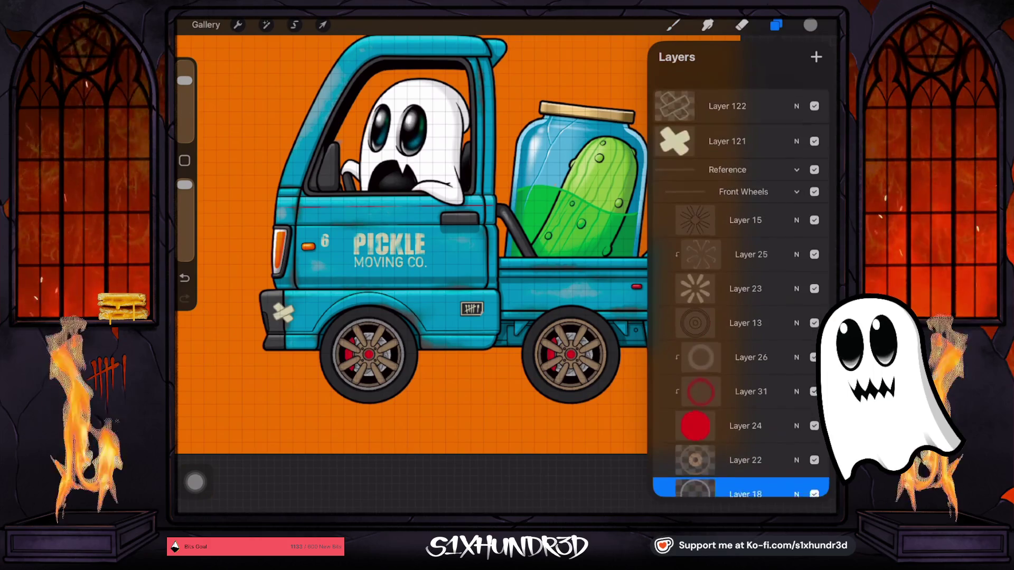
{"action": "left_click", "coordinate": [797, 185]}
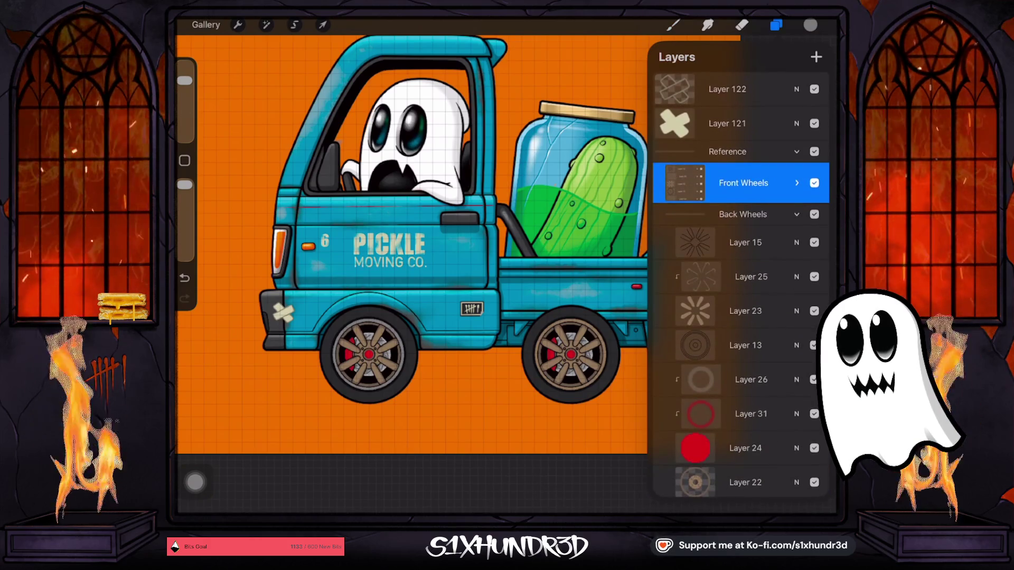
{"action": "left_click", "coordinate": [797, 214]}
{"action": "scroll", "coordinate": [740, 290], "scroll_direction": "down", "scroll_amount": 2}
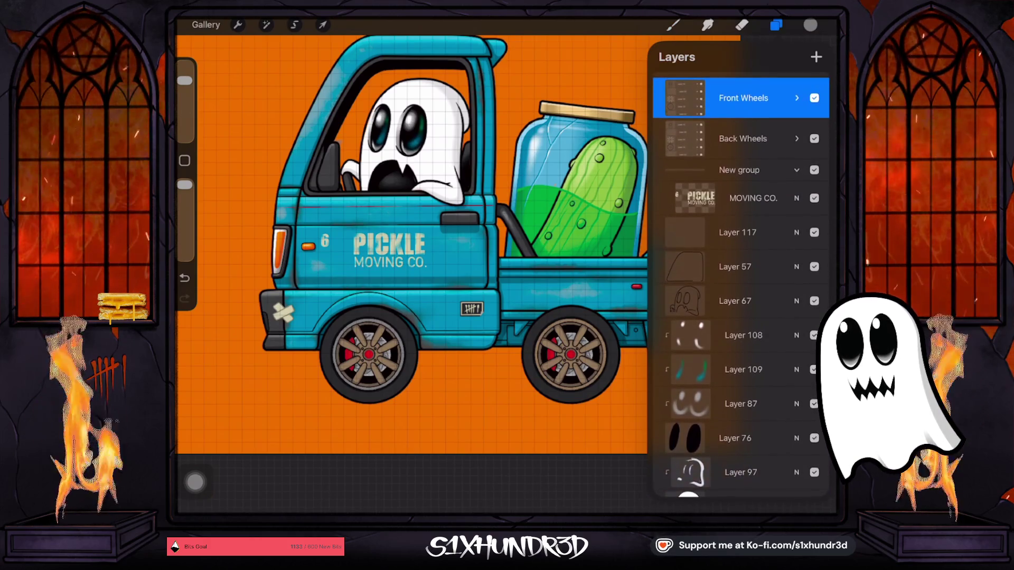
{"action": "left_click", "coordinate": [797, 138]}
{"action": "scroll", "coordinate": [739, 290], "scroll_direction": "down", "scroll_amount": 5}
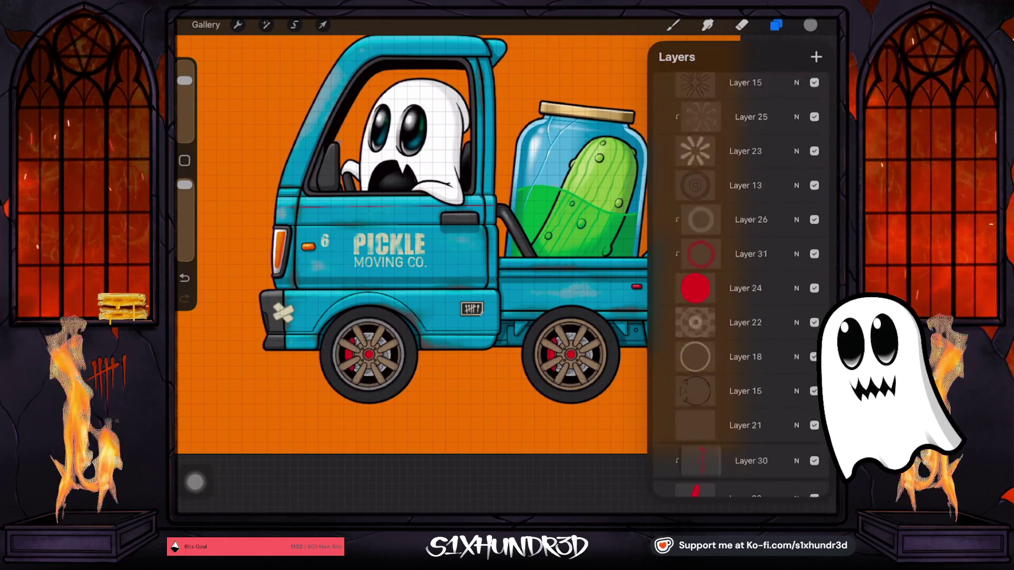
{"action": "scroll", "coordinate": [740, 285], "scroll_direction": "down", "scroll_amount": 4}
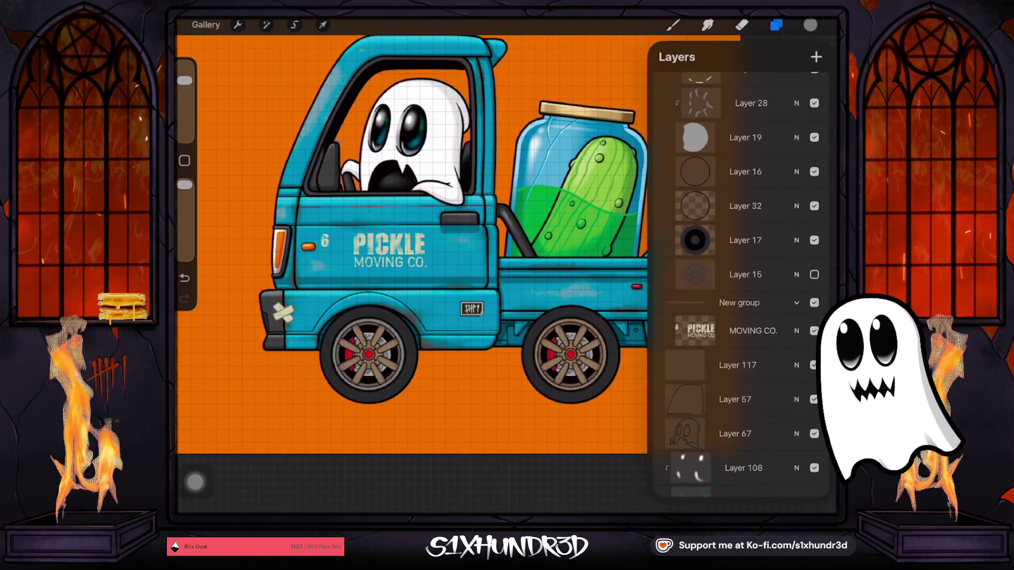
{"action": "scroll", "coordinate": [740, 285], "scroll_direction": "up", "scroll_amount": 1}
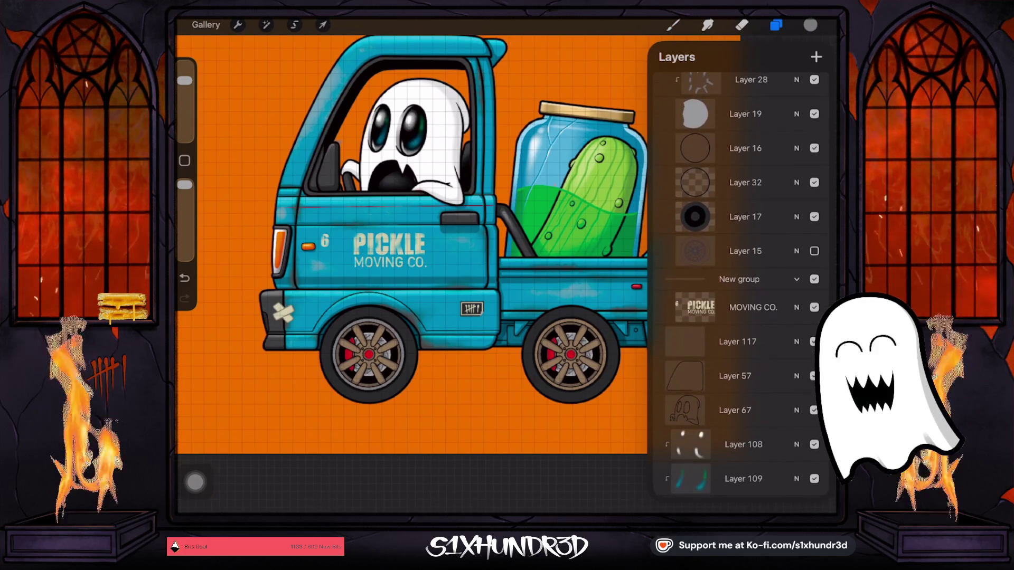
{"action": "scroll", "coordinate": [740, 285], "scroll_direction": "up", "scroll_amount": 1}
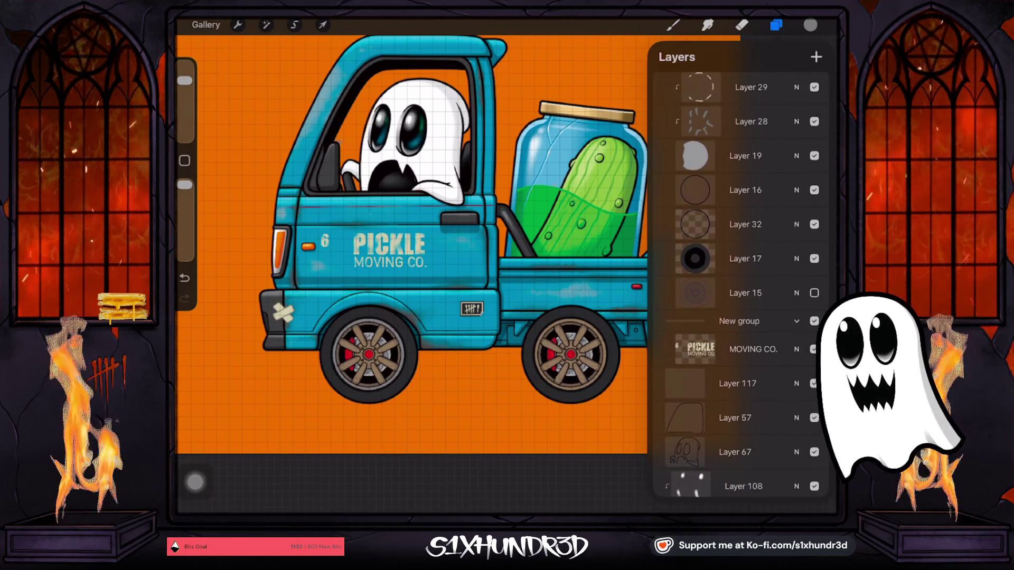
{"action": "scroll", "coordinate": [739, 285], "scroll_direction": "up", "scroll_amount": 2}
{"action": "scroll", "coordinate": [739, 286], "scroll_direction": "up", "scroll_amount": 5}
{"action": "scroll", "coordinate": [740, 285], "scroll_direction": "up", "scroll_amount": 5}
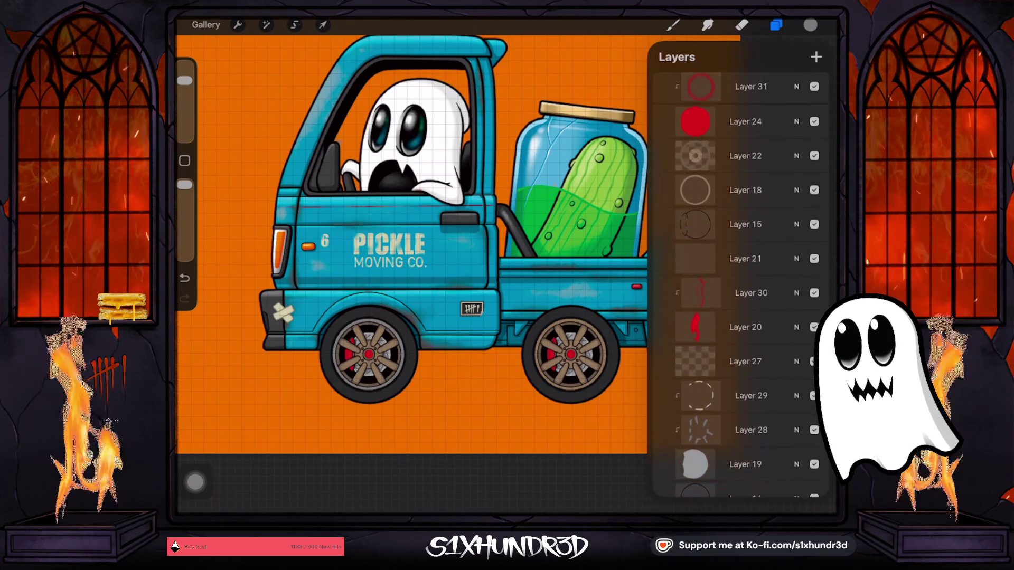
Make Layer 18 visible, select its ring, and try a circle over the truck's rear, then undo.
{"action": "left_click", "coordinate": [815, 192]}
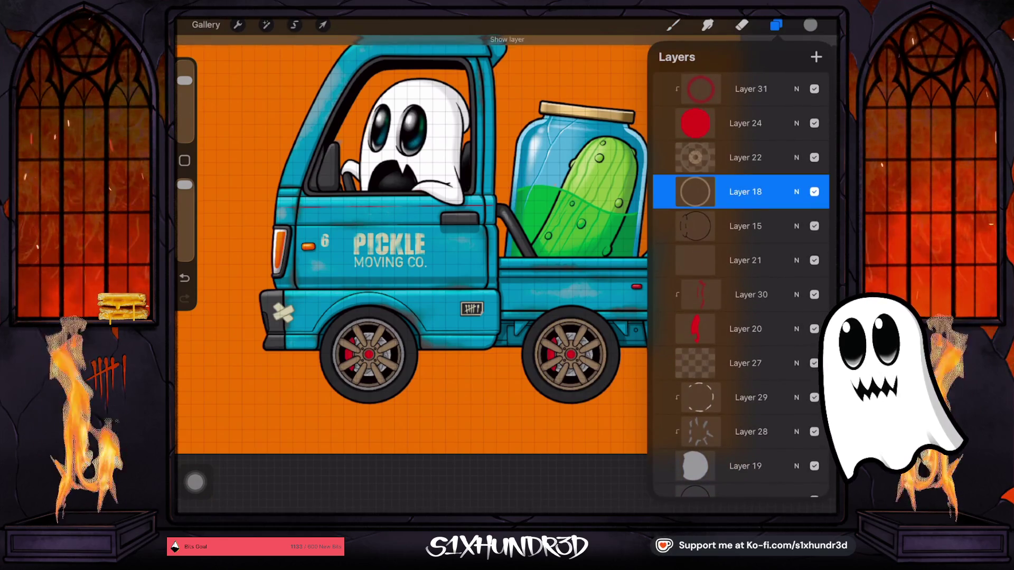
{"action": "left_click", "coordinate": [695, 192]}
{"action": "left_click", "coordinate": [581, 95]}
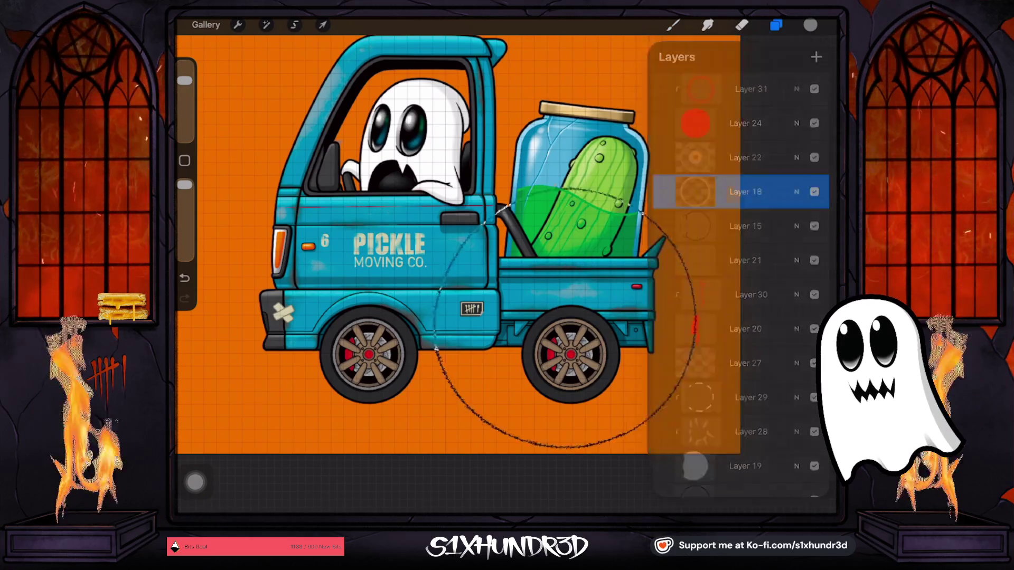
{"action": "left_click", "coordinate": [811, 25]}
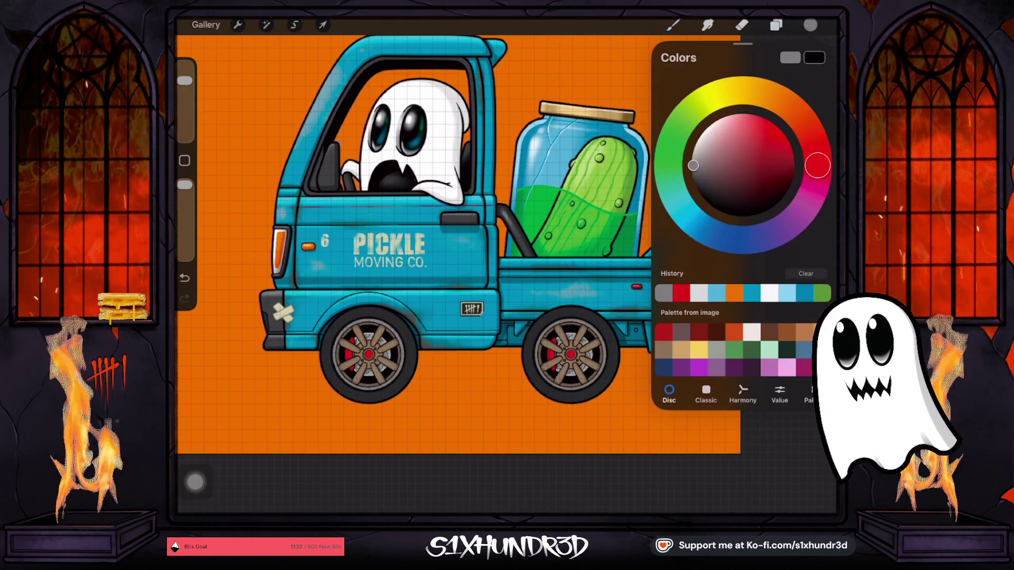
{"action": "left_click", "coordinate": [673, 24]}
{"action": "left_click_drag", "start_coordinate": [644, 182], "coordinate": [739, 306]}
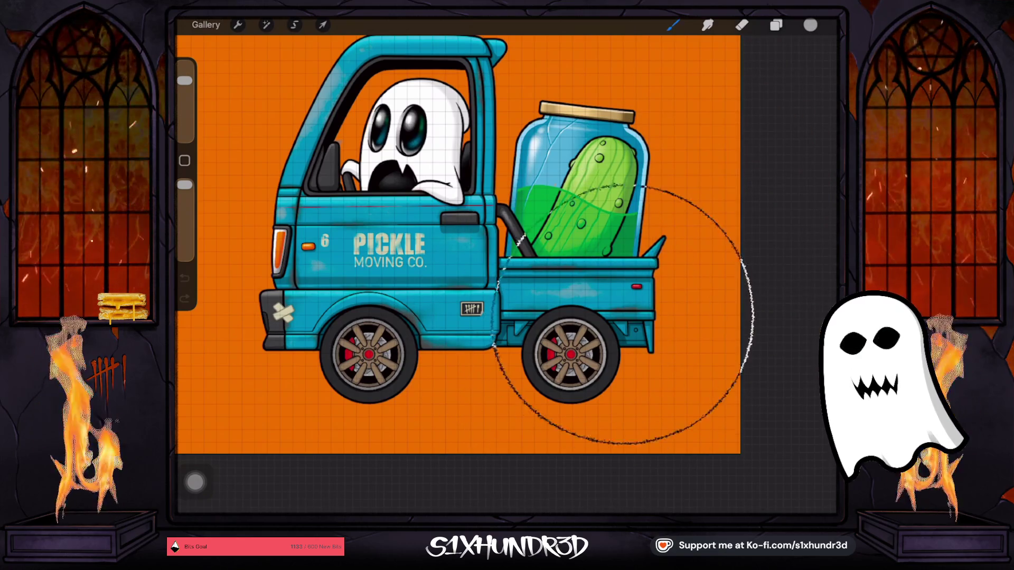
{"action": "key", "text": "ctrl+z"}
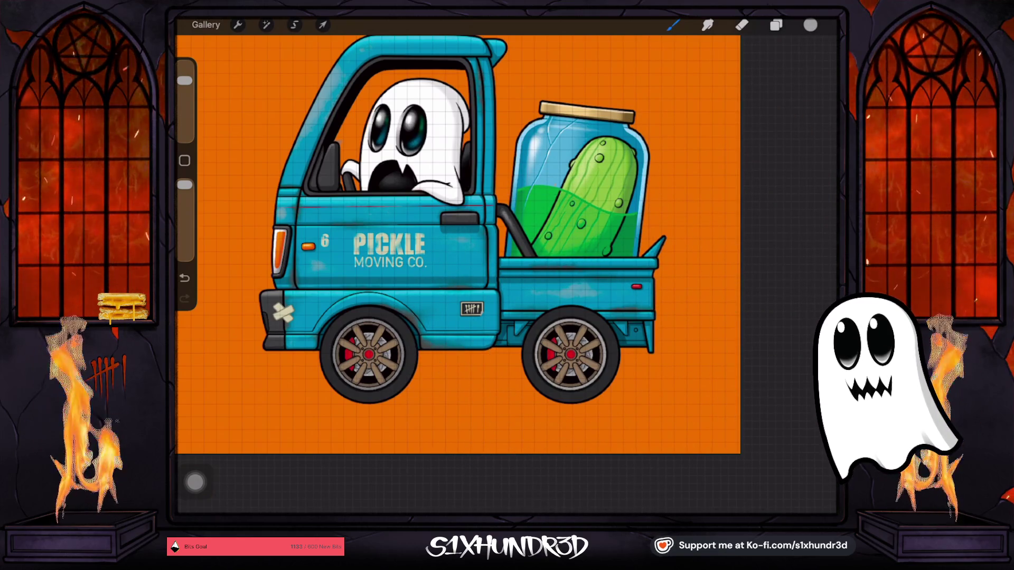
Expand the Front Wheels group, select Layer 18, and sketch a circle stroke around the wheels.
{"action": "left_click", "coordinate": [776, 25]}
{"action": "scroll", "coordinate": [739, 285], "scroll_direction": "up", "scroll_amount": 5}
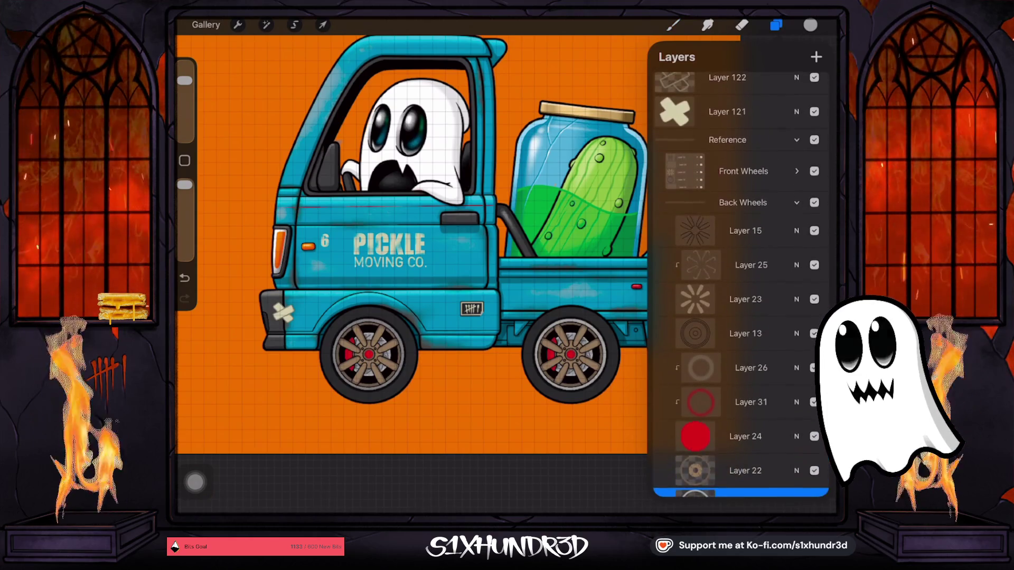
{"action": "scroll", "coordinate": [740, 285], "scroll_direction": "down", "scroll_amount": 1}
{"action": "left_click", "coordinate": [796, 139]}
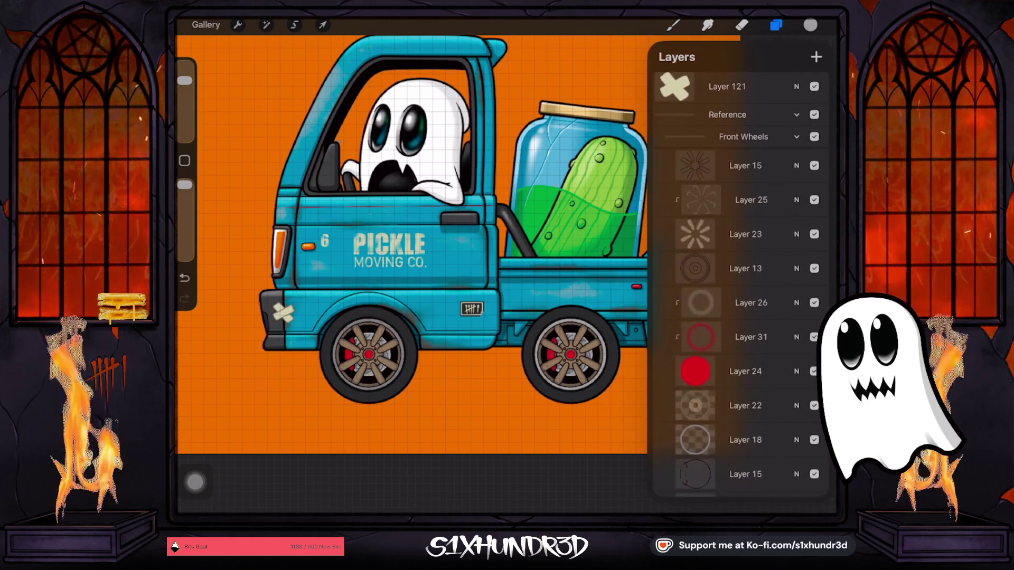
{"action": "scroll", "coordinate": [739, 285], "scroll_direction": "down", "scroll_amount": 1}
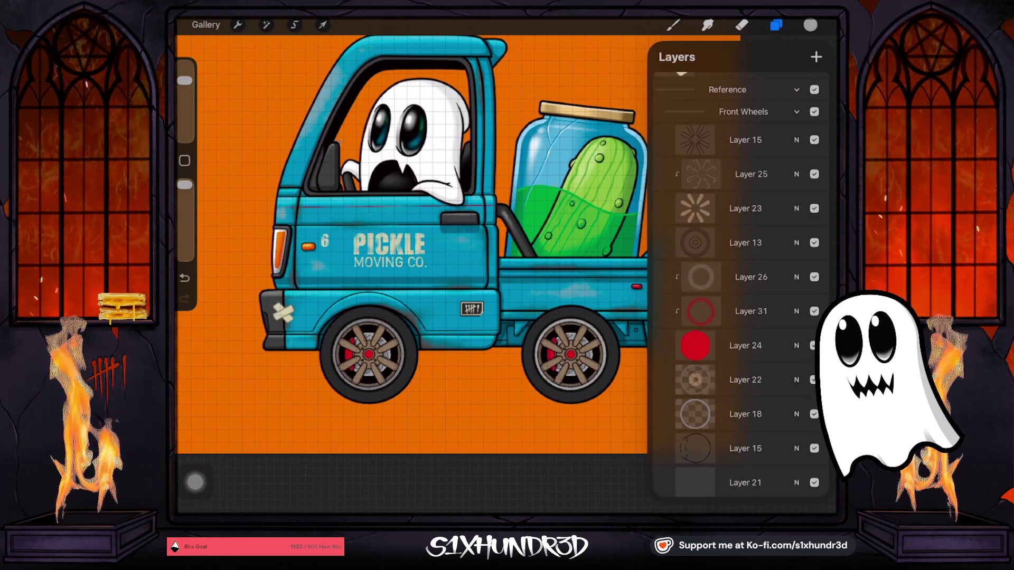
{"action": "scroll", "coordinate": [739, 285], "scroll_direction": "down", "scroll_amount": 2}
{"action": "left_click", "coordinate": [745, 333]}
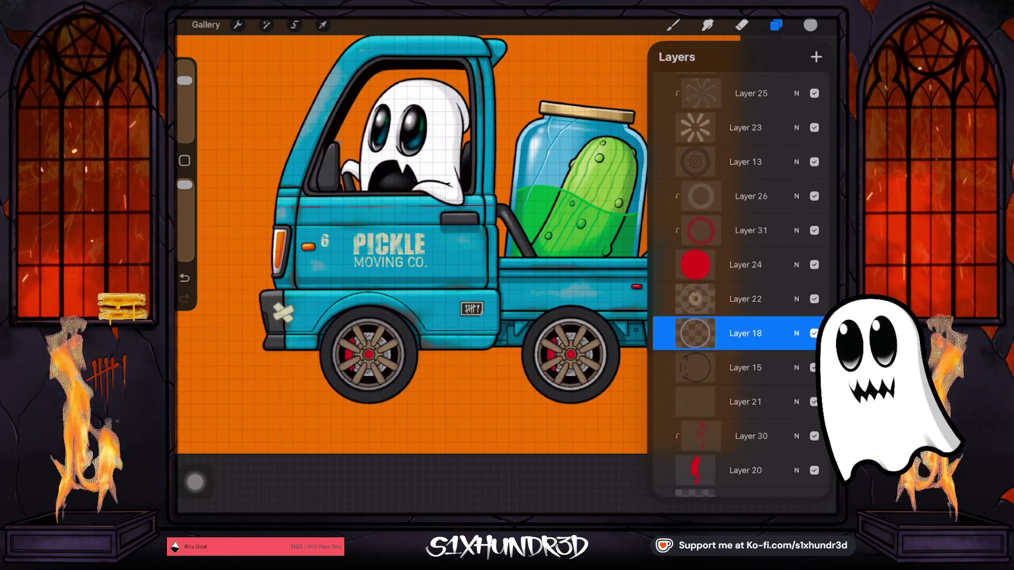
{"action": "left_click", "coordinate": [673, 24]}
{"action": "left_click_drag", "start_coordinate": [396, 227], "coordinate": [533, 267]}
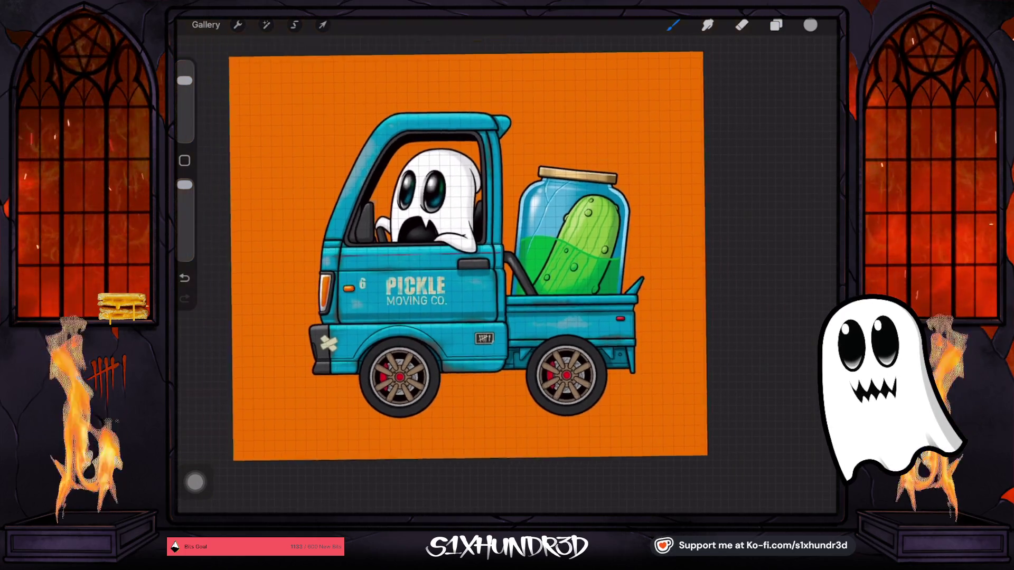
{"action": "scroll", "coordinate": [485, 264], "scroll_direction": "up", "scroll_amount": 3}
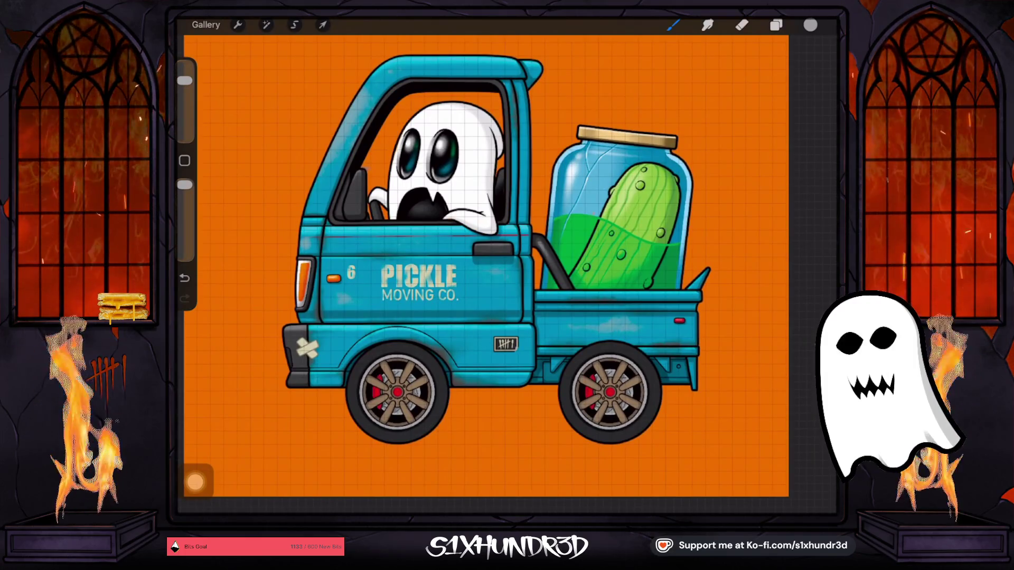
{"action": "scroll", "coordinate": [423, 264], "scroll_direction": "up", "scroll_amount": 5}
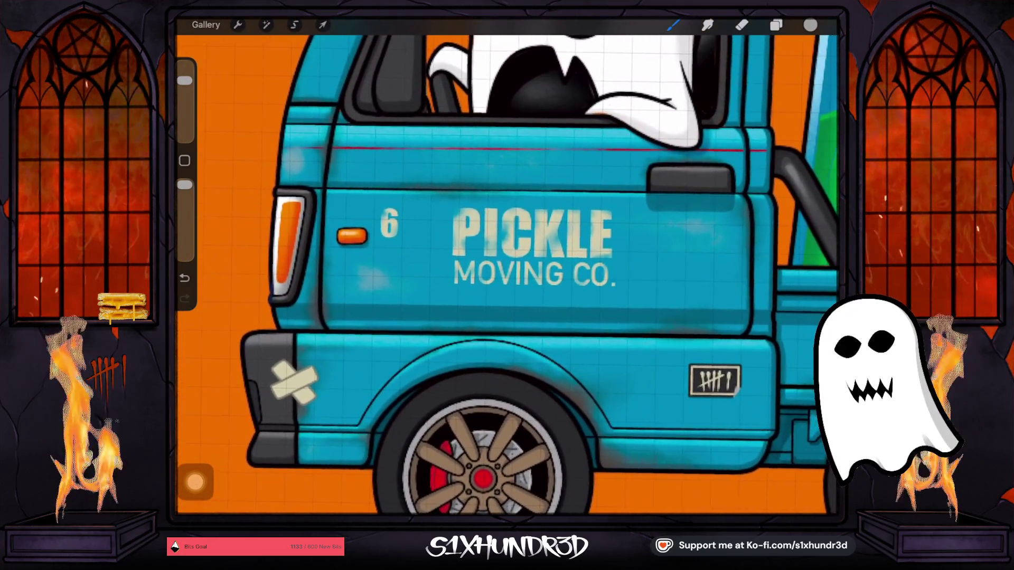
{"action": "scroll", "coordinate": [507, 264], "scroll_direction": "down", "scroll_amount": 3}
{"action": "scroll", "coordinate": [507, 264], "scroll_direction": "up", "scroll_amount": 2}
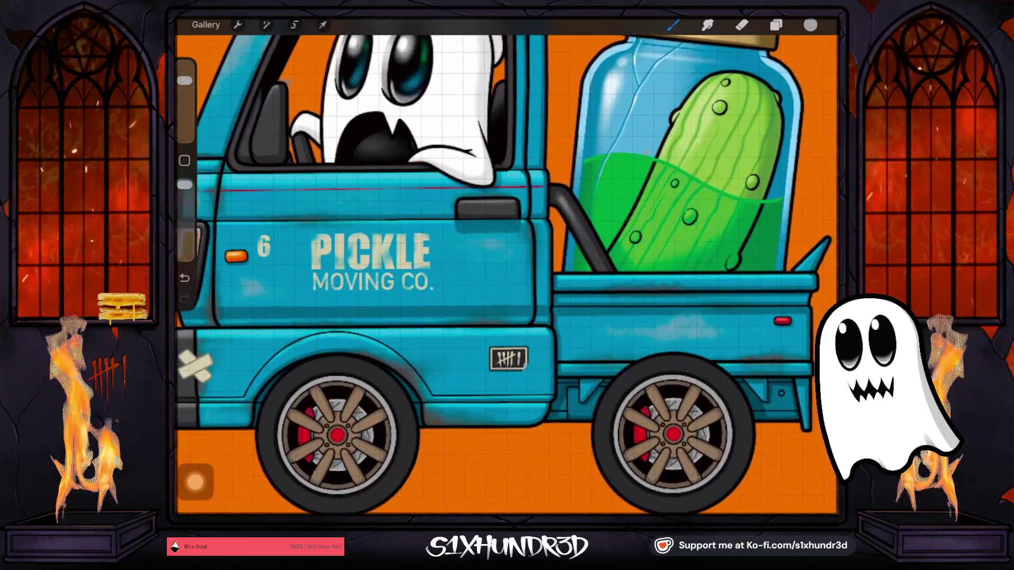
{"action": "scroll", "coordinate": [507, 264], "scroll_direction": "down", "scroll_amount": 3}
{"action": "scroll", "coordinate": [507, 264], "scroll_direction": "up", "scroll_amount": 2}
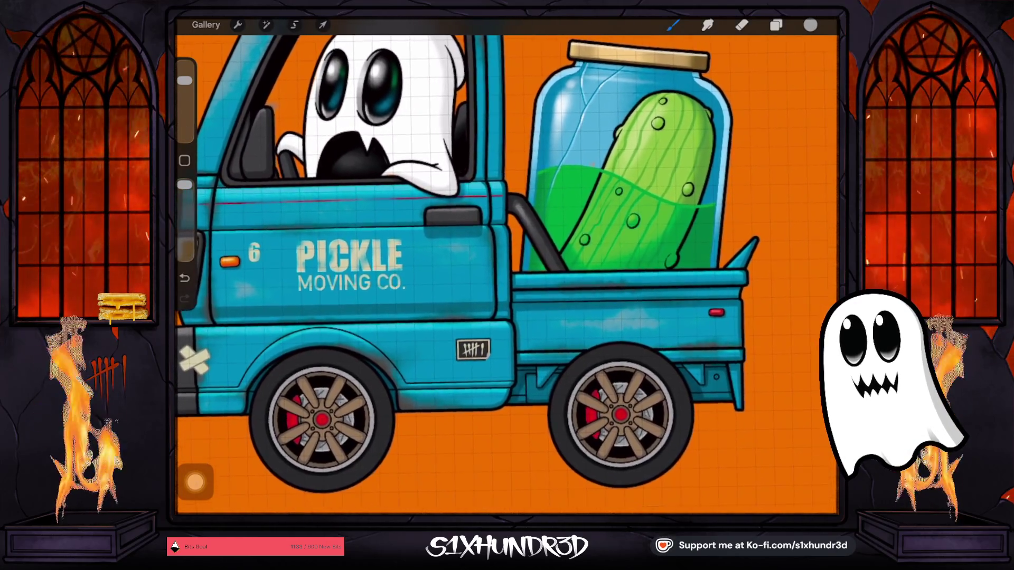
{"action": "scroll", "coordinate": [475, 264], "scroll_direction": "down", "scroll_amount": 2}
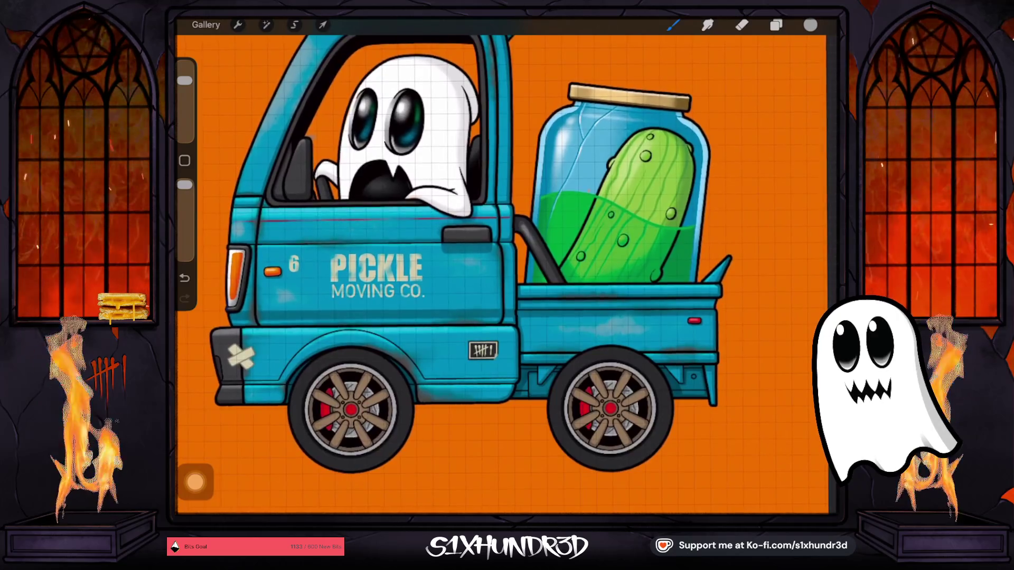
{"action": "scroll", "coordinate": [512, 314], "scroll_direction": "up", "scroll_amount": 5}
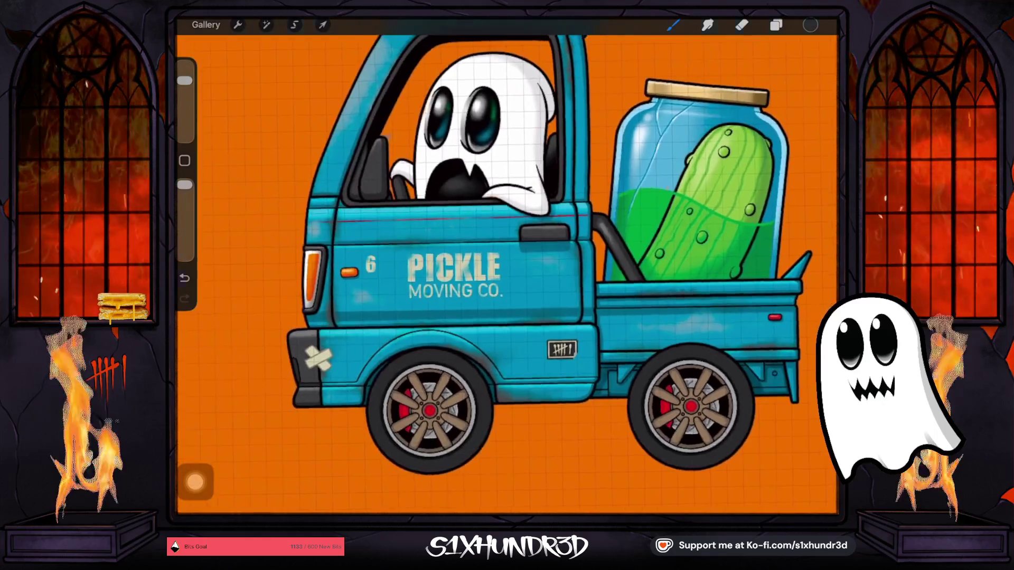
{"action": "left_click", "coordinate": [776, 25]}
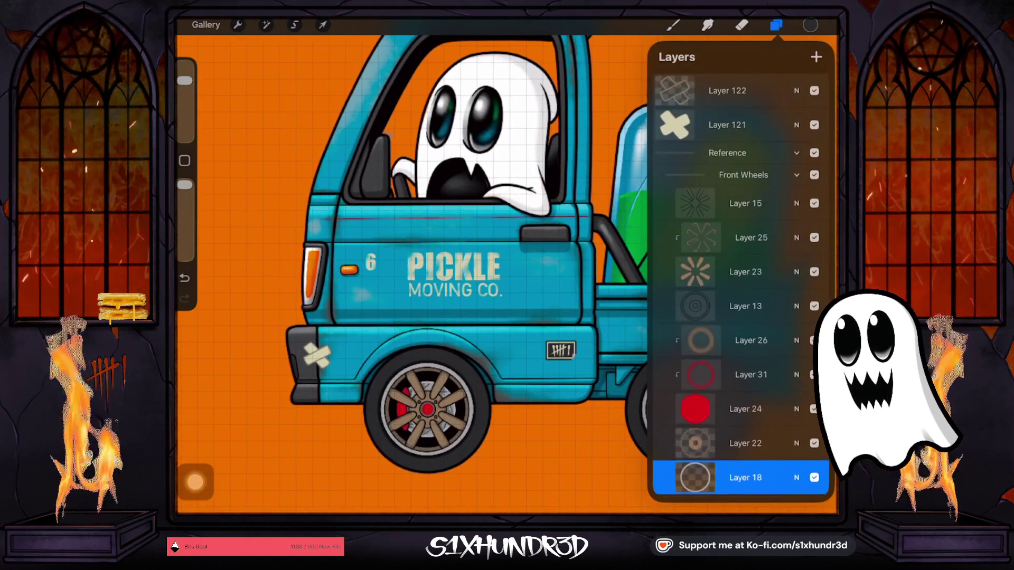
{"action": "left_click", "coordinate": [797, 174]}
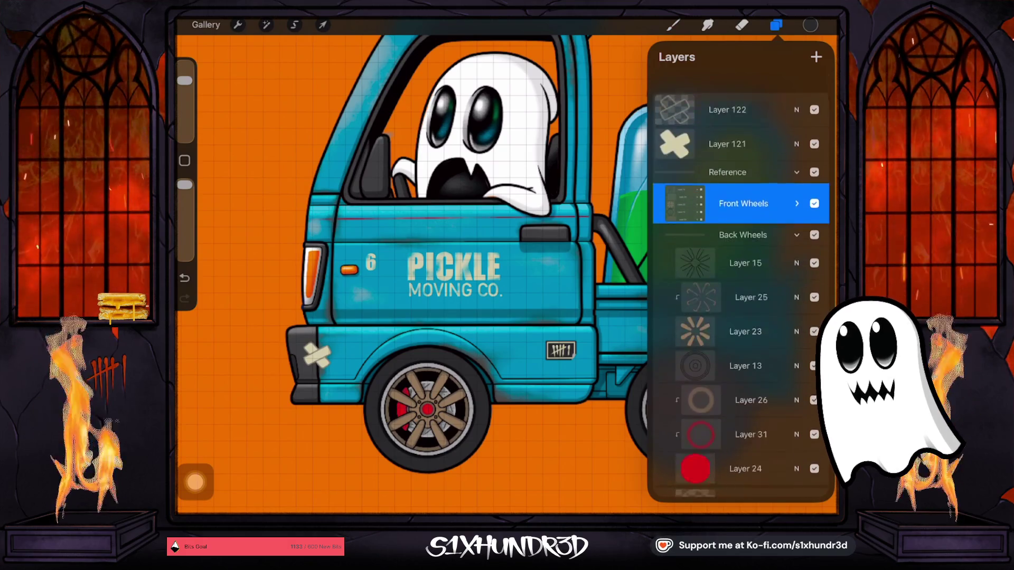
{"action": "scroll", "coordinate": [740, 317], "scroll_direction": "down", "scroll_amount": 6}
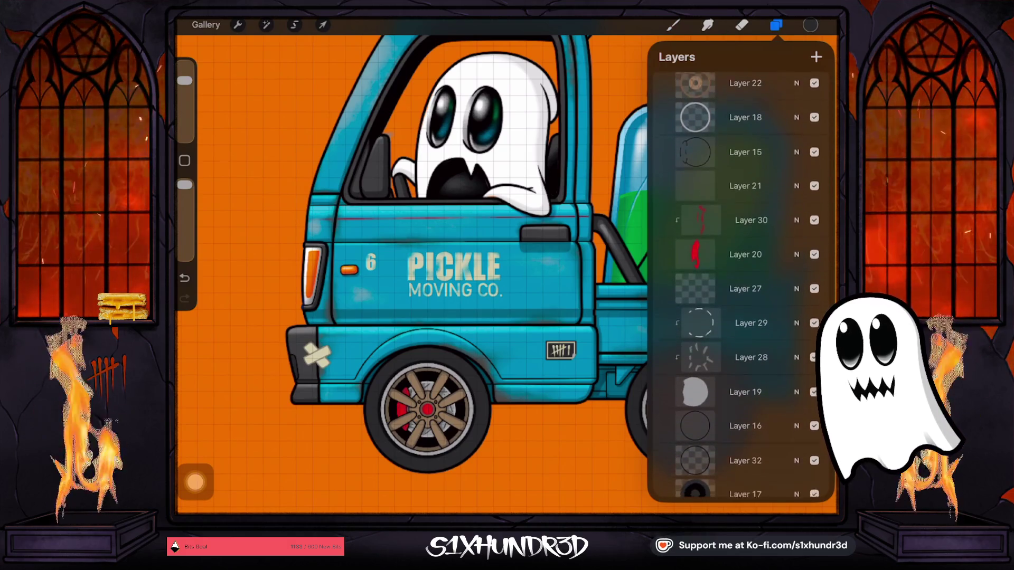
{"action": "scroll", "coordinate": [740, 285], "scroll_direction": "up", "scroll_amount": 6}
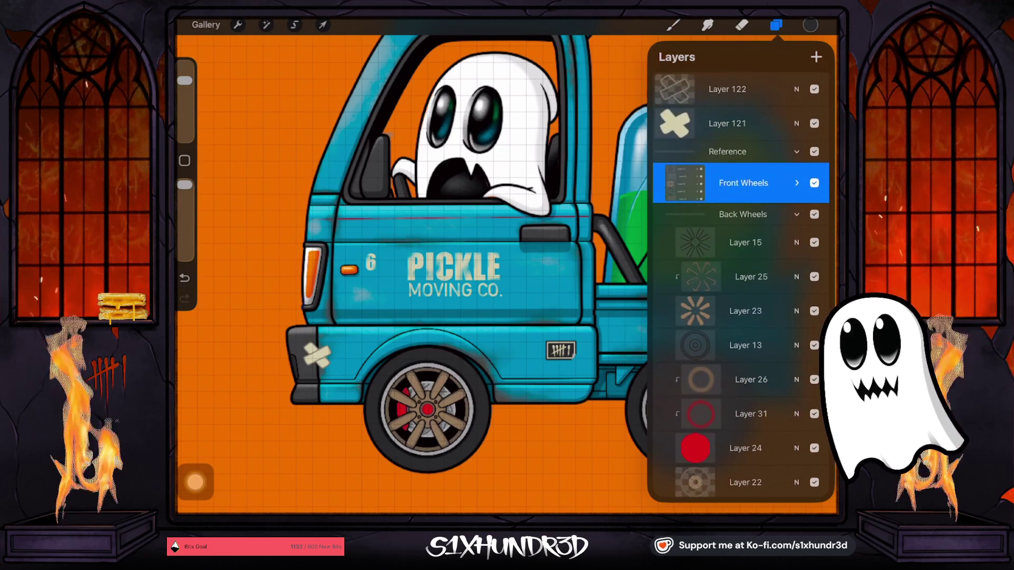
{"action": "left_click", "coordinate": [797, 214]}
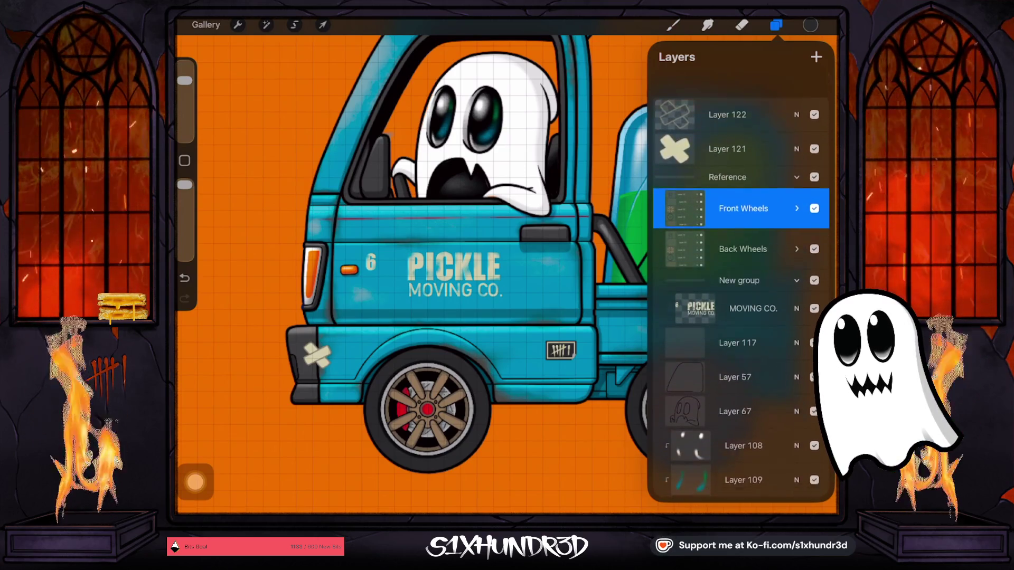
{"action": "scroll", "coordinate": [740, 285], "scroll_direction": "down", "scroll_amount": 1}
{"action": "left_click", "coordinate": [753, 219]}
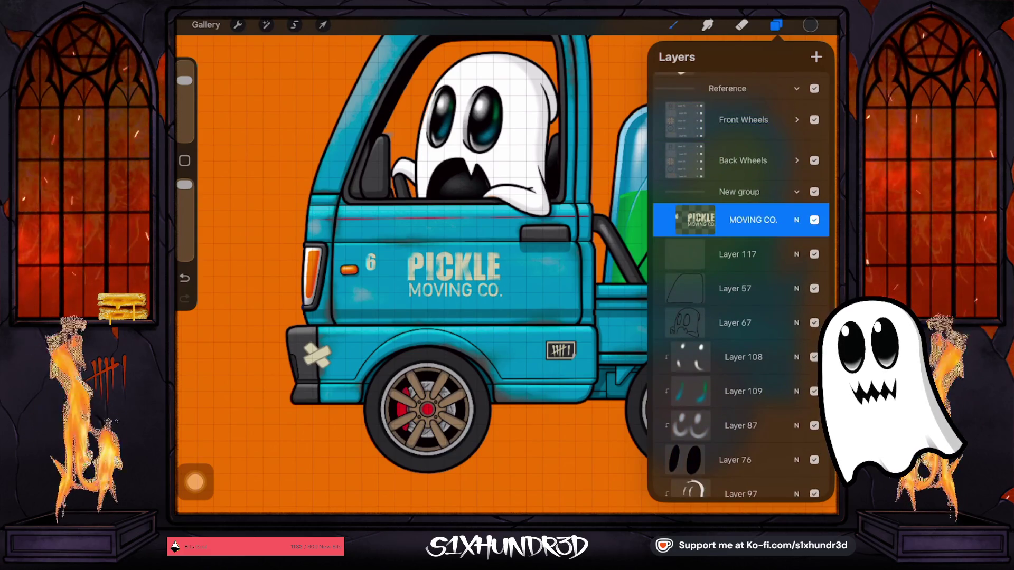
{"action": "left_click", "coordinate": [673, 25]}
{"action": "left_click", "coordinate": [673, 25]}
{"action": "left_click_drag", "start_coordinate": [185, 80], "coordinate": [185, 108]}
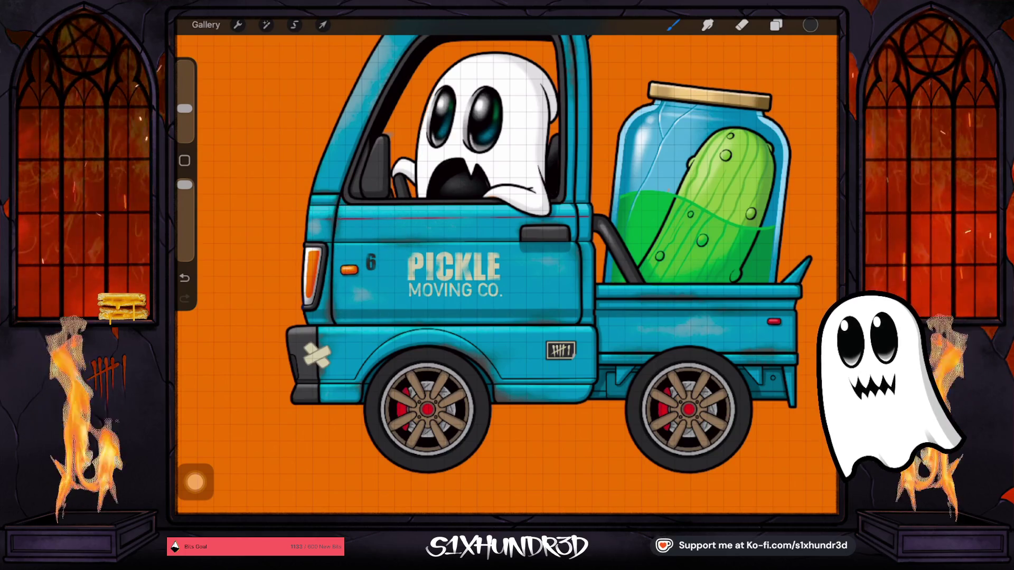
{"action": "scroll", "coordinate": [507, 275], "scroll_direction": "down", "scroll_amount": 5}
{"action": "scroll", "coordinate": [507, 274], "scroll_direction": "up", "scroll_amount": 4}
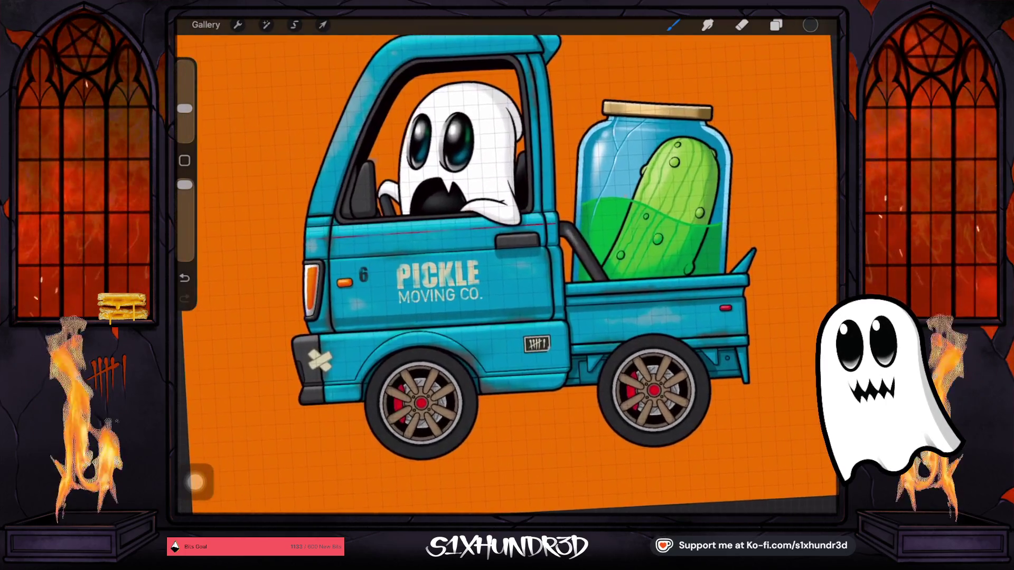
{"action": "scroll", "coordinate": [507, 264], "scroll_direction": "down", "scroll_amount": 2}
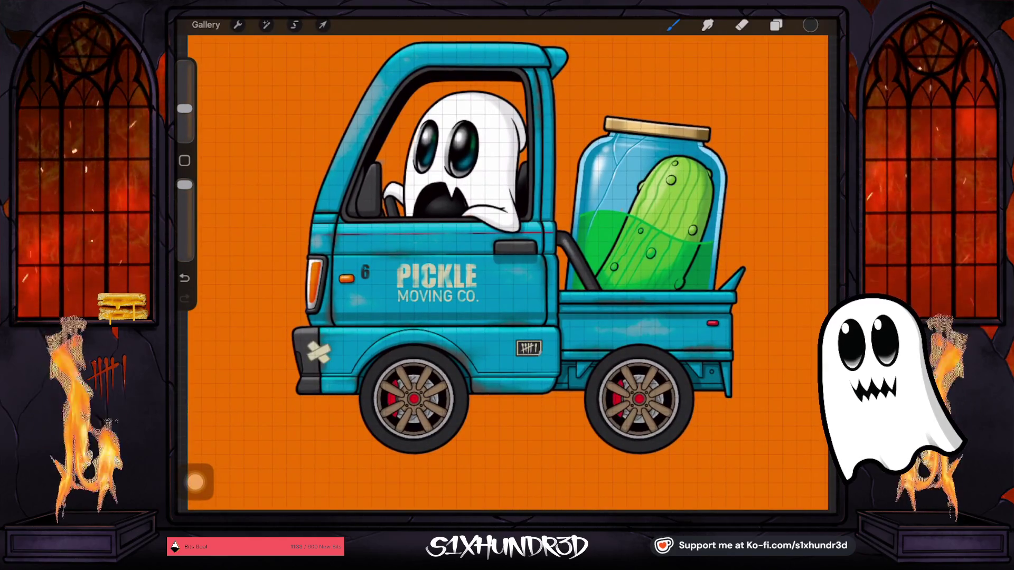
{"action": "key", "text": "ctrl+z"}
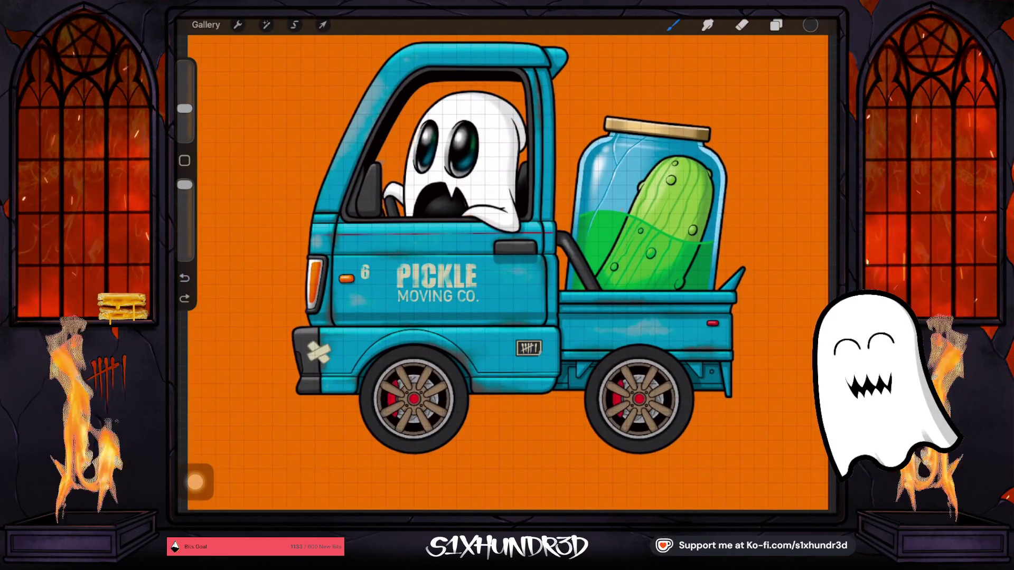
{"action": "key", "text": "ctrl+z"}
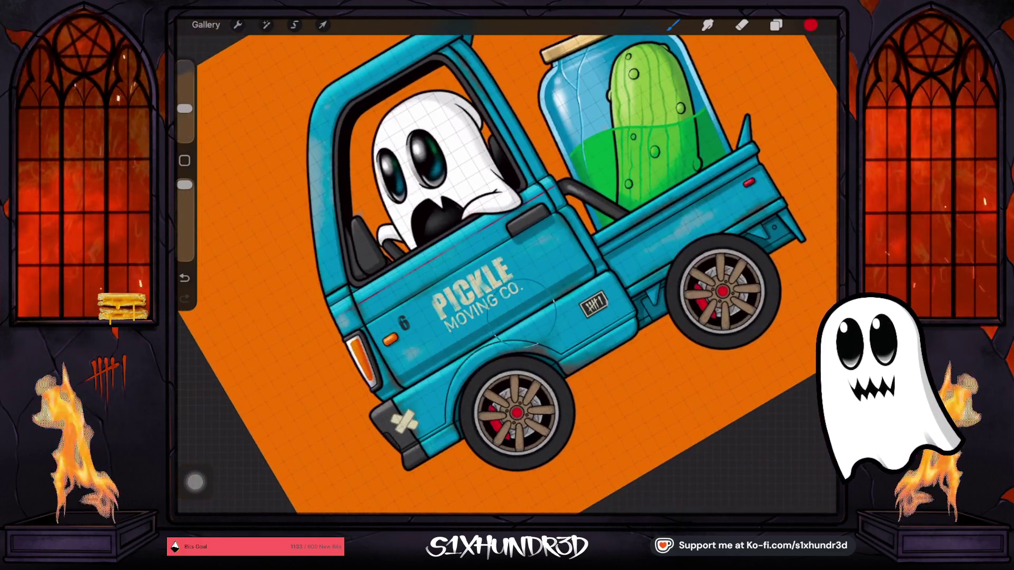
{"action": "left_click_drag", "start_coordinate": [810, 25], "coordinate": [520, 311]}
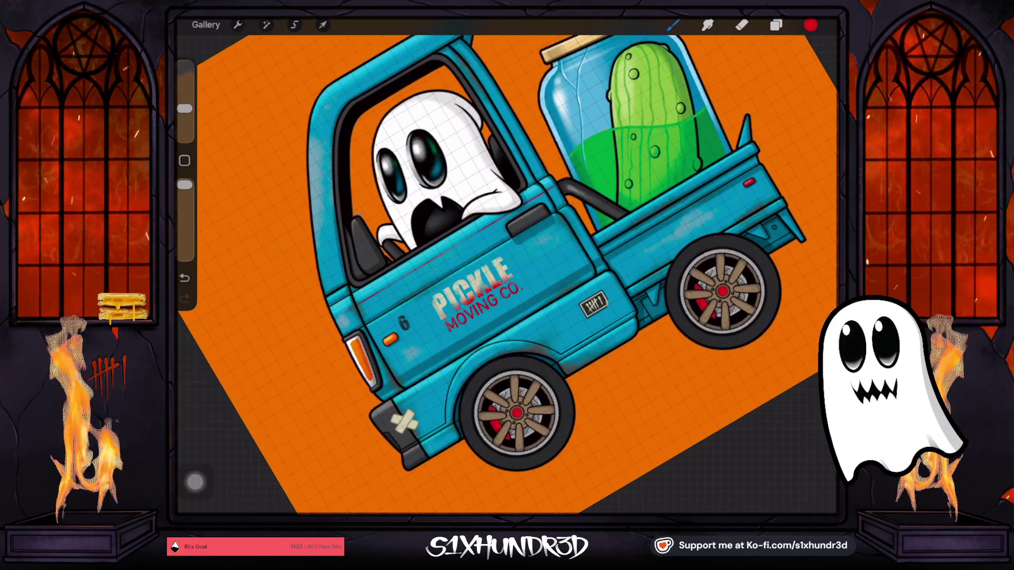
{"action": "left_click_drag", "start_coordinate": [185, 109], "coordinate": [184, 126]}
{"action": "key", "text": "ctrl+z"}
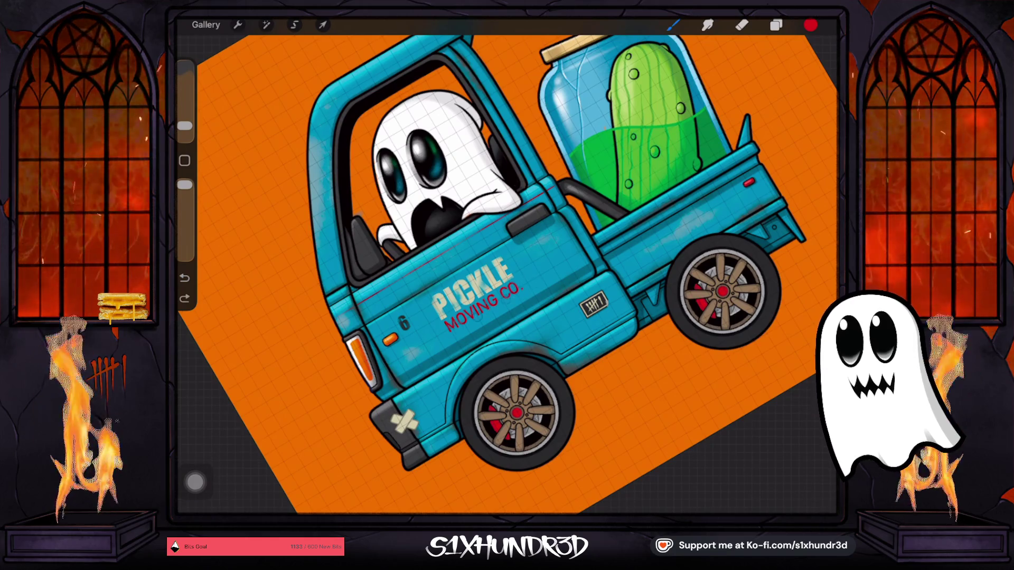
{"action": "key", "text": "ctrl+0"}
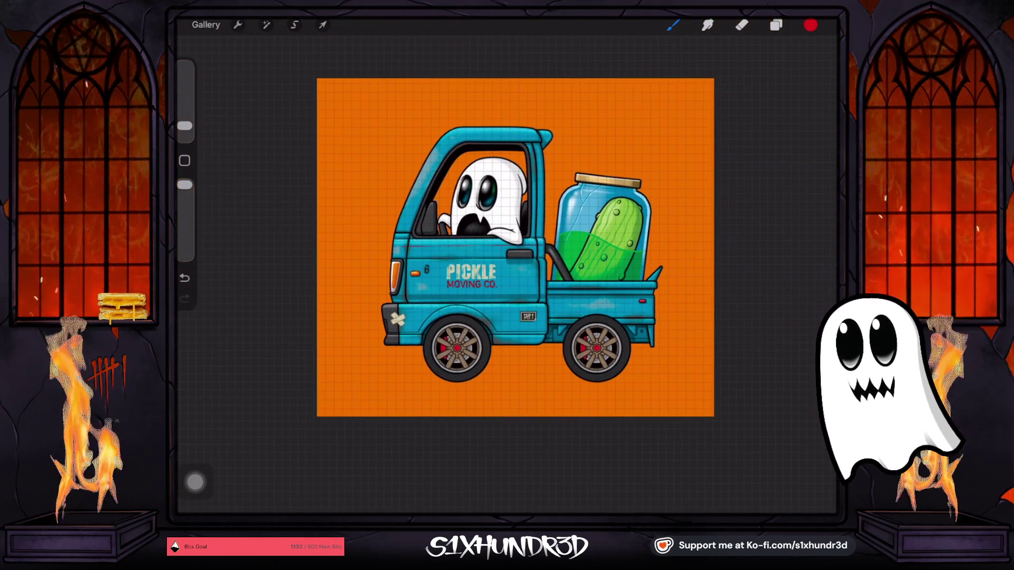
{"action": "key", "text": "ctrl+z"}
{"action": "key", "text": "ctrl+z"}
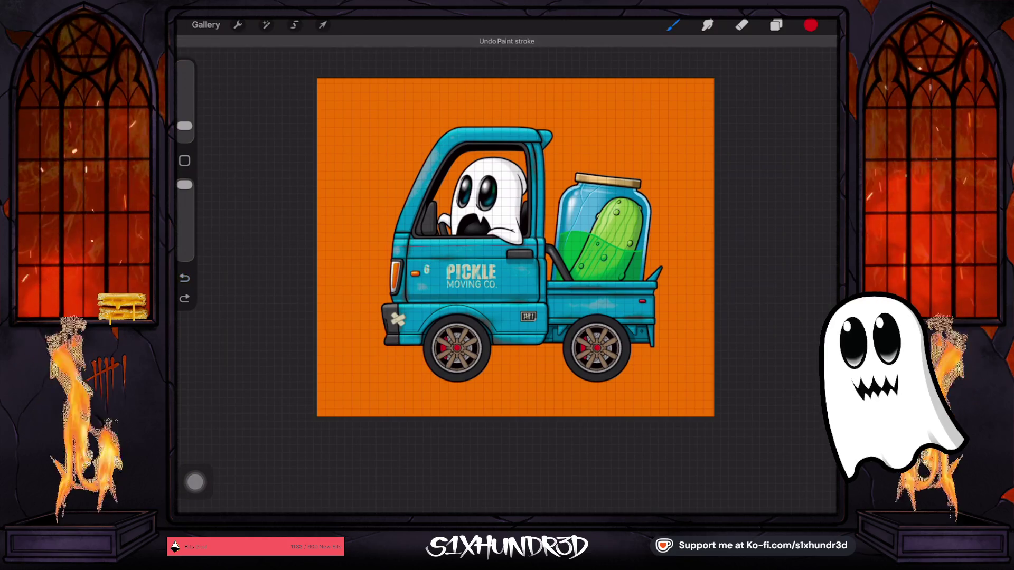
{"action": "scroll", "coordinate": [506, 264], "scroll_direction": "up", "scroll_amount": 3}
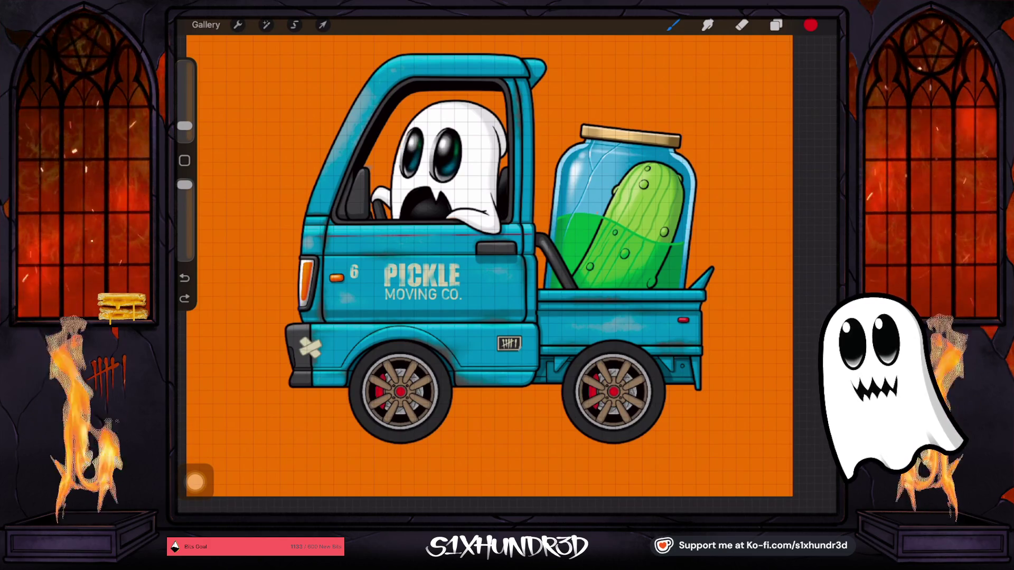
{"action": "scroll", "coordinate": [634, 212], "scroll_direction": "up", "scroll_amount": 5}
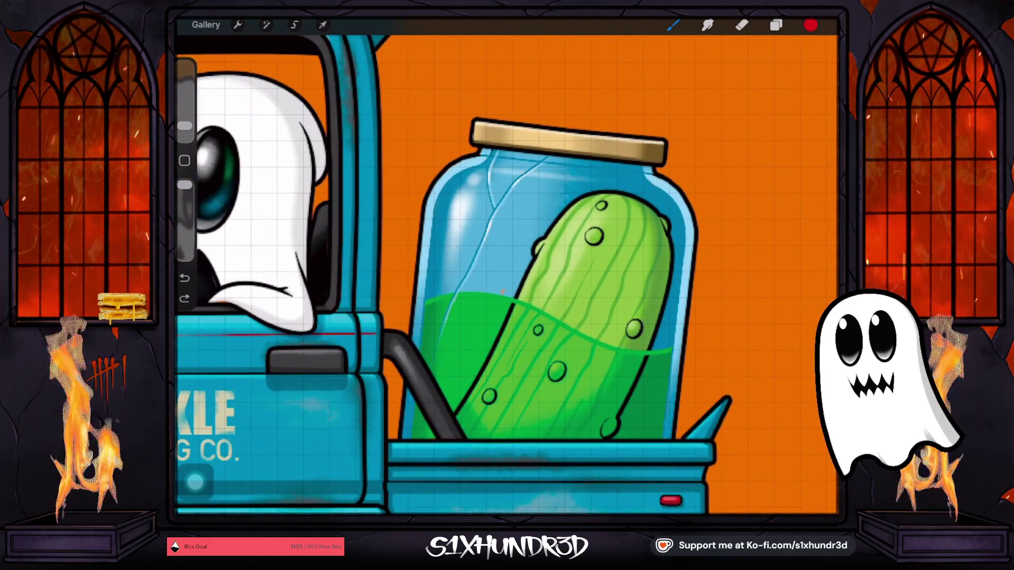
Sample white from the jar highlights and select Layer 100 among the jar layers.
{"action": "left_click", "coordinate": [465, 199]}
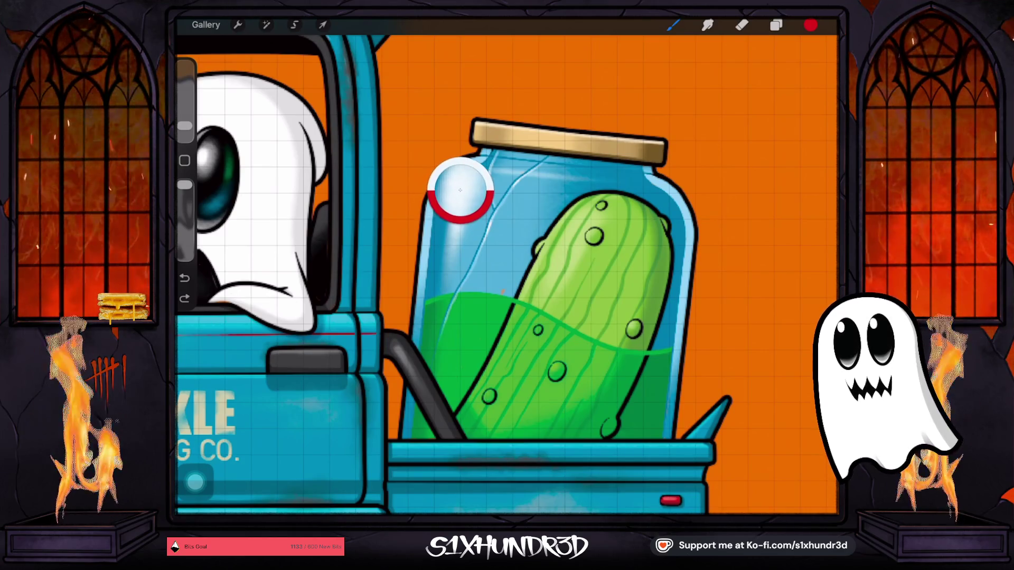
{"action": "left_click", "coordinate": [810, 25]}
{"action": "left_click", "coordinate": [776, 25]}
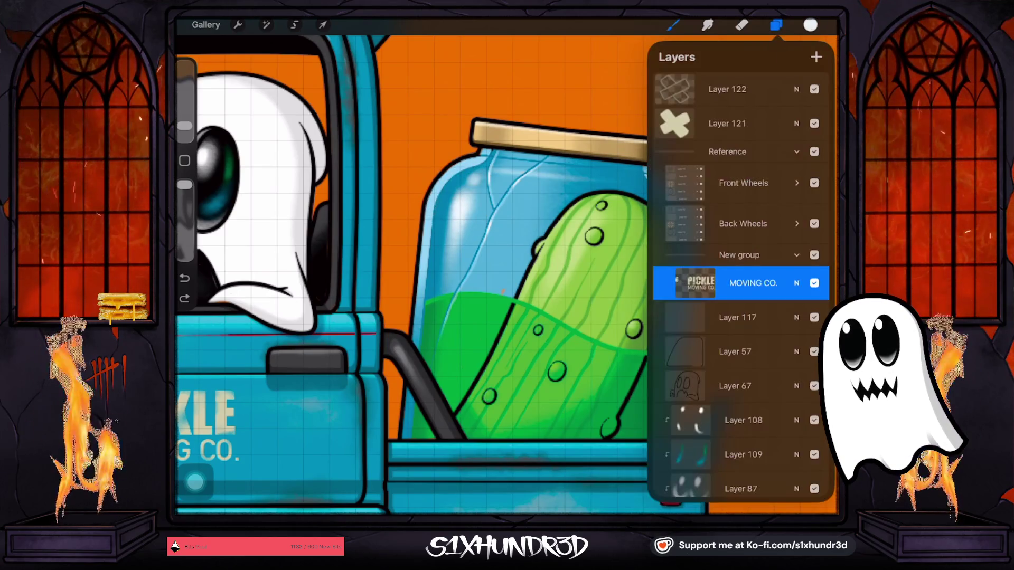
{"action": "scroll", "coordinate": [739, 291], "scroll_direction": "down", "scroll_amount": 10}
{"action": "scroll", "coordinate": [739, 290], "scroll_direction": "down", "scroll_amount": 5}
{"action": "scroll", "coordinate": [740, 291], "scroll_direction": "down", "scroll_amount": 5}
{"action": "scroll", "coordinate": [740, 291], "scroll_direction": "down", "scroll_amount": 5}
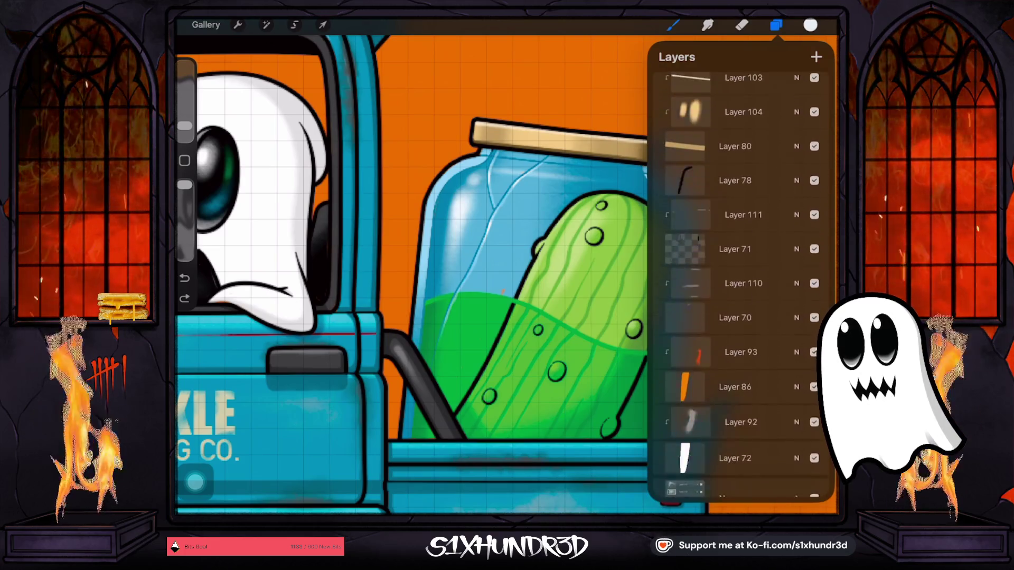
{"action": "scroll", "coordinate": [740, 291], "scroll_direction": "down", "scroll_amount": 5}
{"action": "scroll", "coordinate": [739, 291], "scroll_direction": "down", "scroll_amount": 5}
{"action": "scroll", "coordinate": [740, 291], "scroll_direction": "down", "scroll_amount": 5}
{"action": "scroll", "coordinate": [739, 290], "scroll_direction": "down", "scroll_amount": 5}
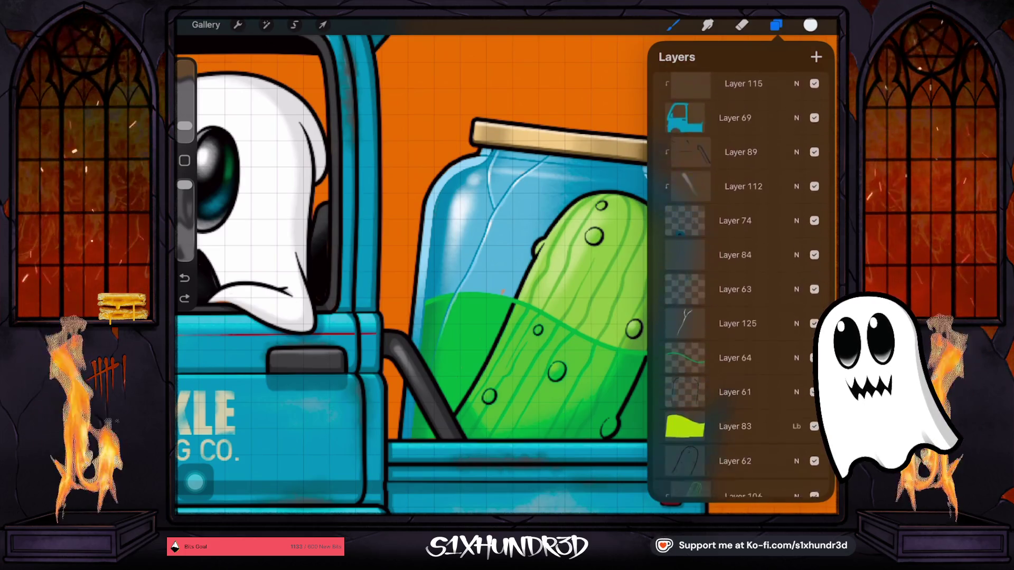
{"action": "scroll", "coordinate": [740, 290], "scroll_direction": "down", "scroll_amount": 5}
{"action": "scroll", "coordinate": [739, 291], "scroll_direction": "down", "scroll_amount": 5}
{"action": "left_click", "coordinate": [740, 296]}
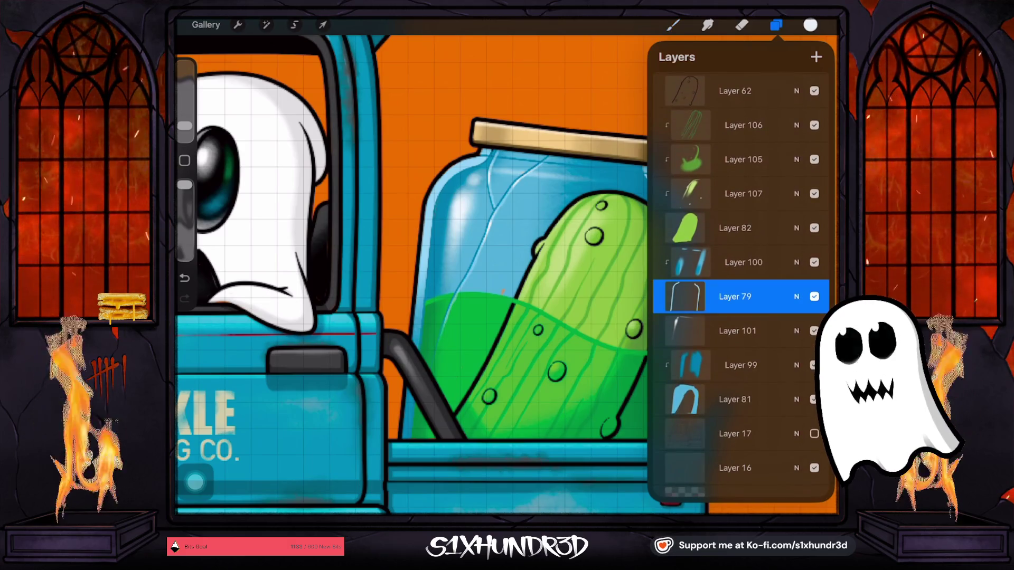
{"action": "left_click", "coordinate": [743, 261]}
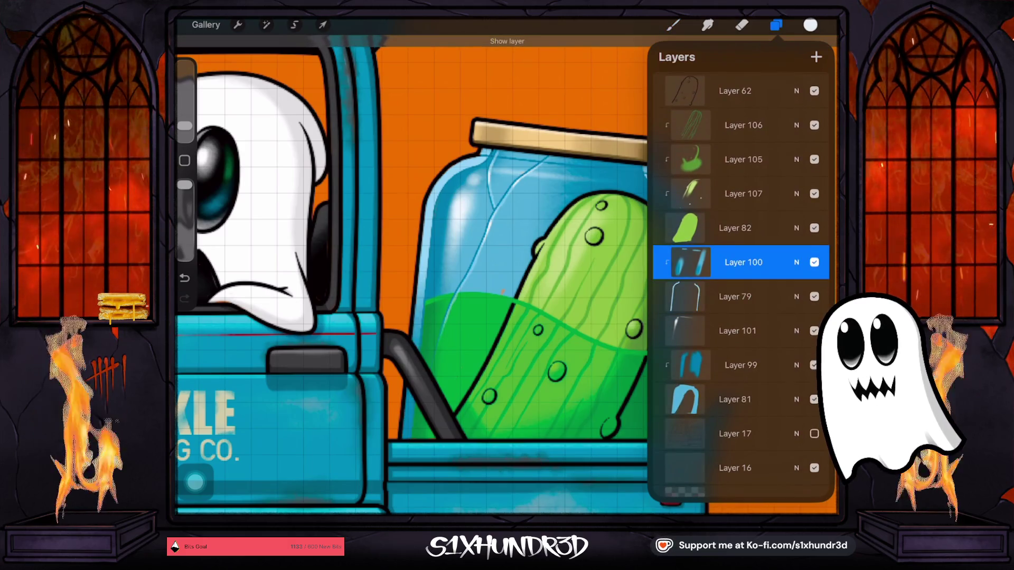
Back on the canvas, reduce the brush size slightly and bring up the Actions menu.
{"action": "left_click", "coordinate": [428, 208]}
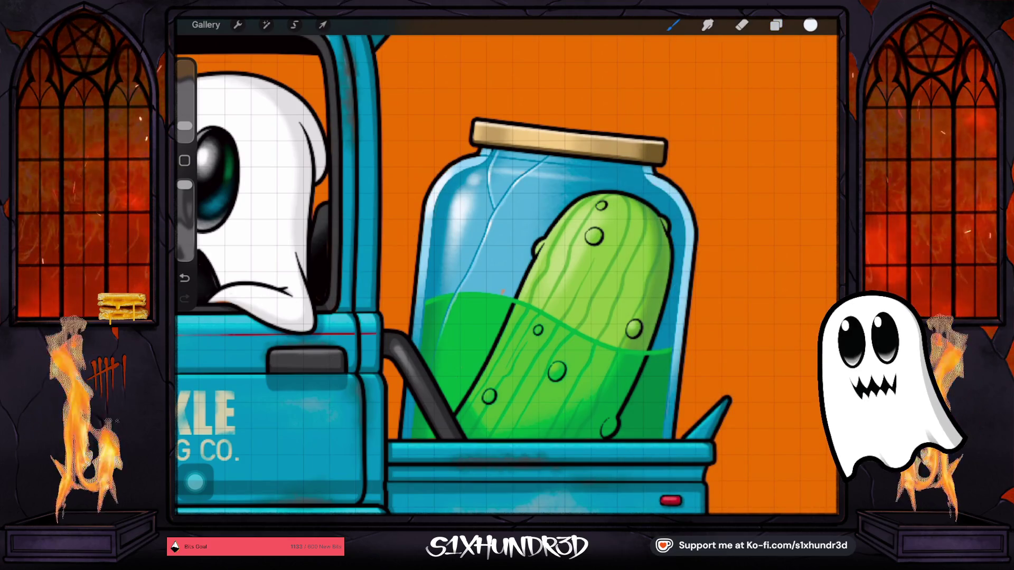
{"action": "scroll", "coordinate": [507, 274], "scroll_direction": "down", "scroll_amount": 3}
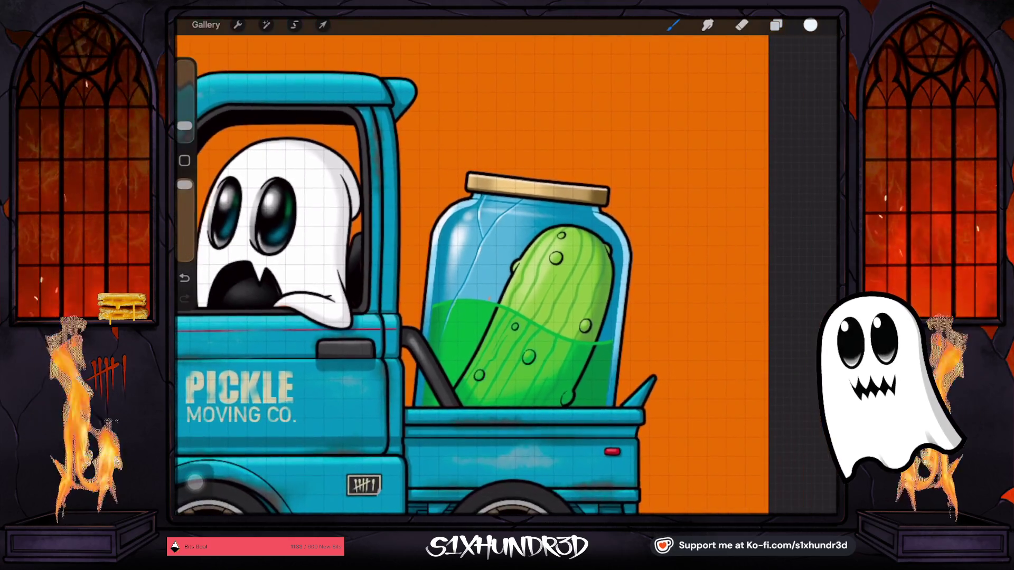
{"action": "scroll", "coordinate": [507, 274], "scroll_direction": "up", "scroll_amount": 3}
{"action": "left_click_drag", "start_coordinate": [185, 126], "coordinate": [184, 129]}
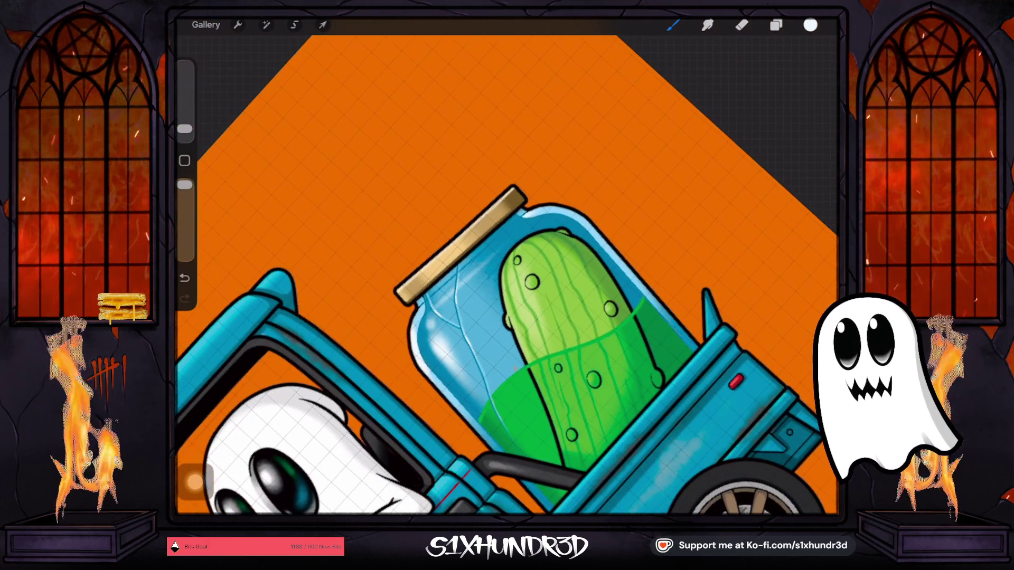
{"action": "scroll", "coordinate": [507, 275], "scroll_direction": "down", "scroll_amount": 5}
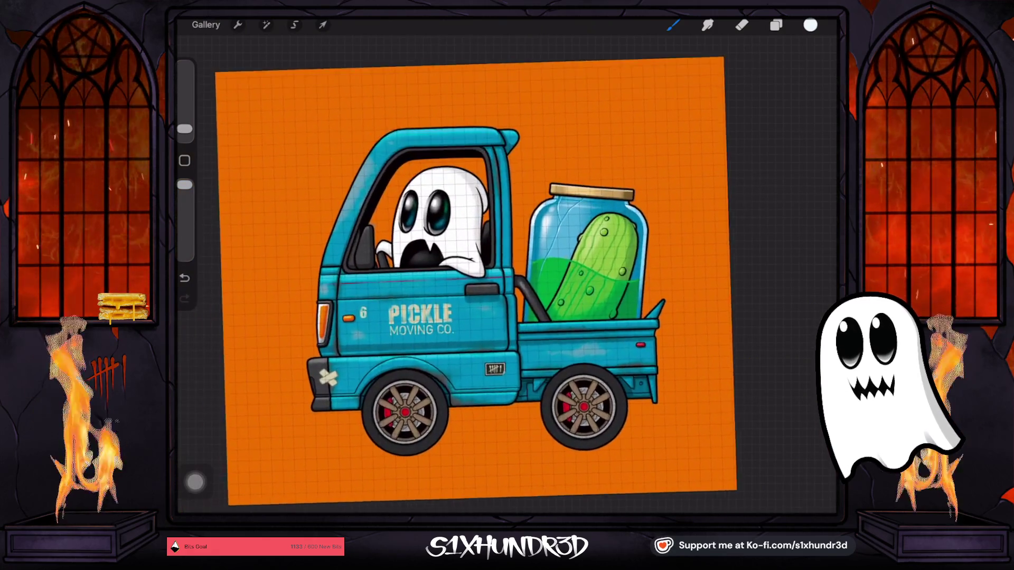
{"action": "scroll", "coordinate": [507, 275], "scroll_direction": "up", "scroll_amount": 3}
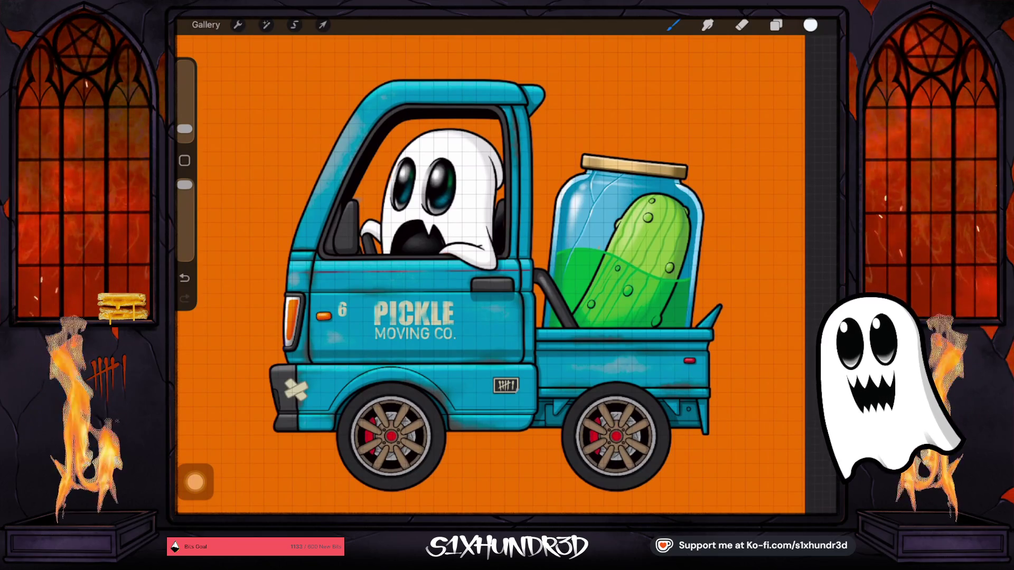
{"action": "left_click", "coordinate": [238, 25]}
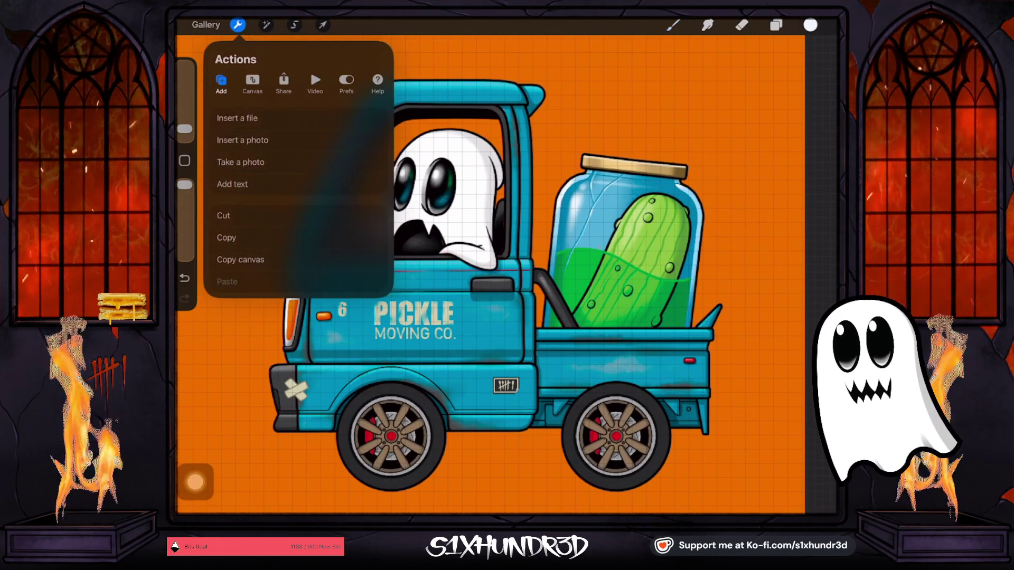
Disable Drawing Guide under Canvas, then set the background colour to a dark charcoal grey.
{"action": "left_click", "coordinate": [253, 81]}
{"action": "left_click", "coordinate": [369, 193]}
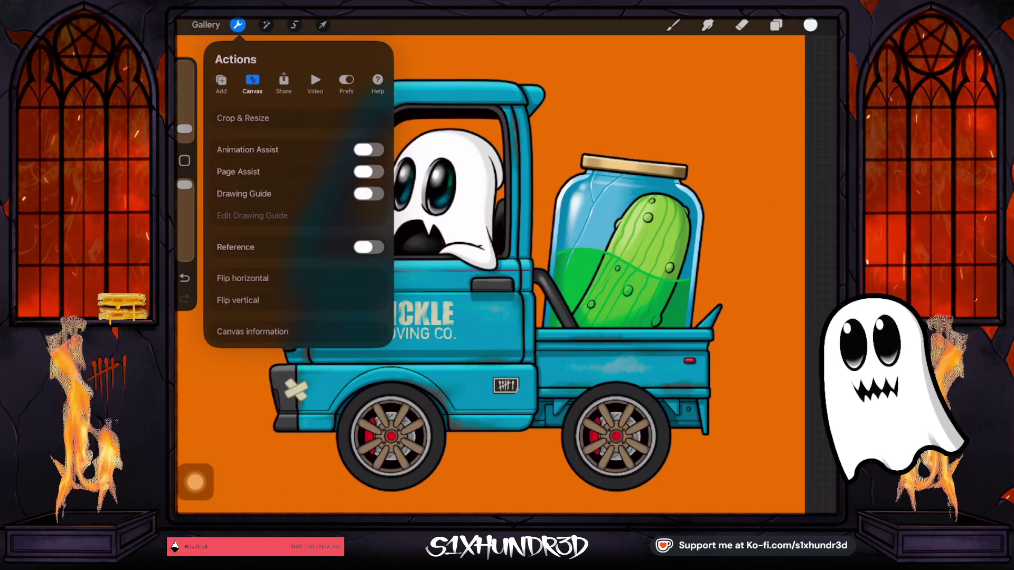
{"action": "left_click", "coordinate": [776, 24]}
{"action": "scroll", "coordinate": [739, 275], "scroll_direction": "down", "scroll_amount": 5}
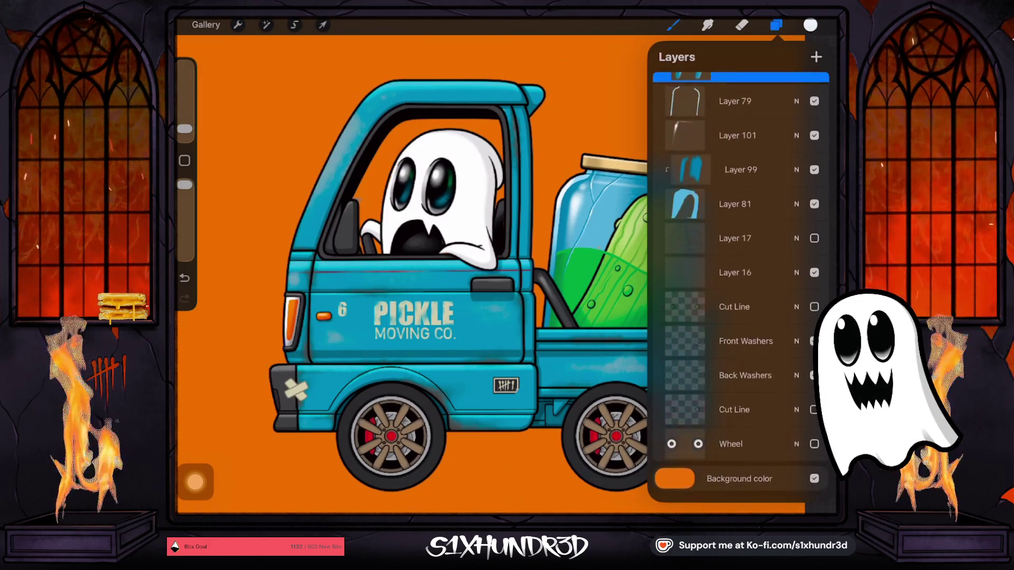
{"action": "left_click", "coordinate": [740, 478]}
{"action": "left_click", "coordinate": [692, 173]}
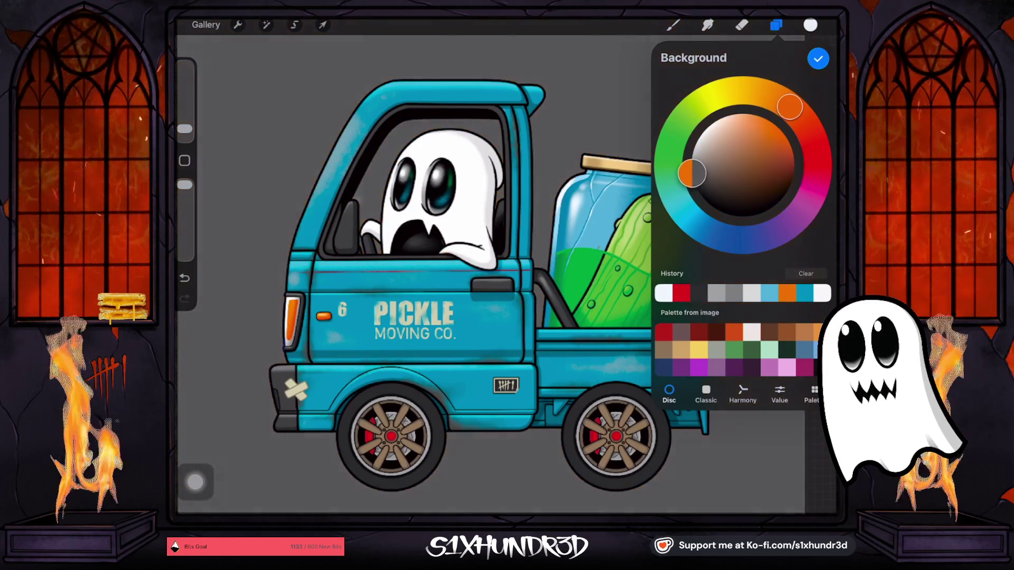
{"action": "left_click_drag", "start_coordinate": [692, 173], "coordinate": [693, 178]}
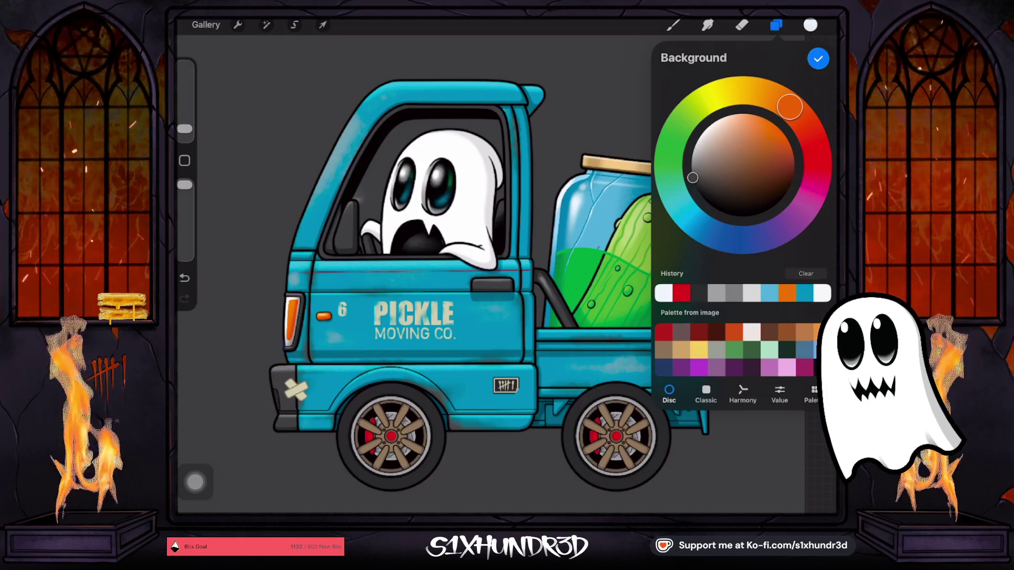
{"action": "left_click_drag", "start_coordinate": [693, 178], "coordinate": [692, 177]}
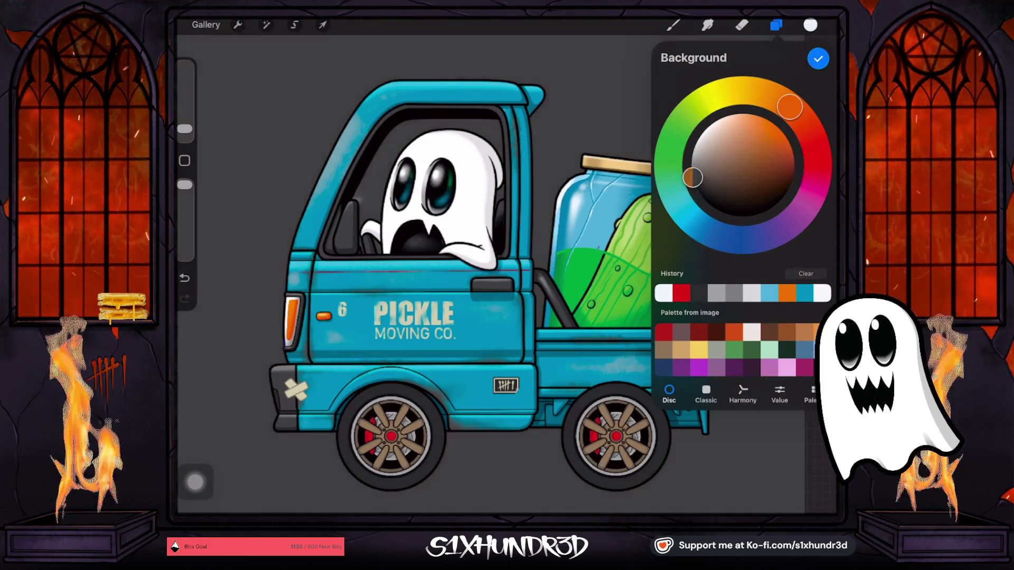
{"action": "scroll", "coordinate": [422, 238], "scroll_direction": "up", "scroll_amount": 5}
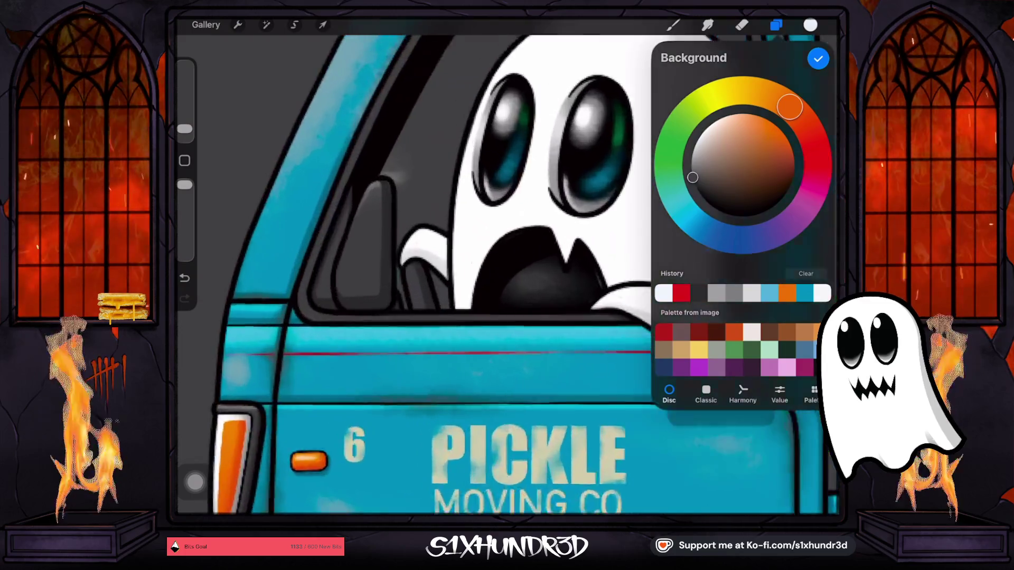
Browse through Layers 89, 112, 74 and 84 in the layer list, keeping Layer 84 visible.
{"action": "left_click", "coordinate": [818, 59]}
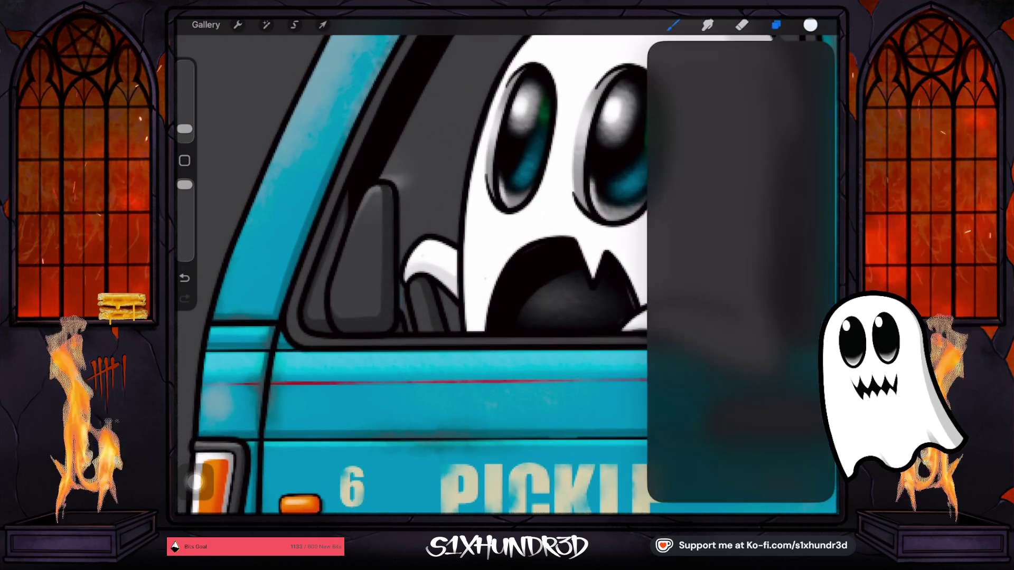
{"action": "left_click", "coordinate": [776, 24]}
{"action": "scroll", "coordinate": [739, 285], "scroll_direction": "down", "scroll_amount": 3}
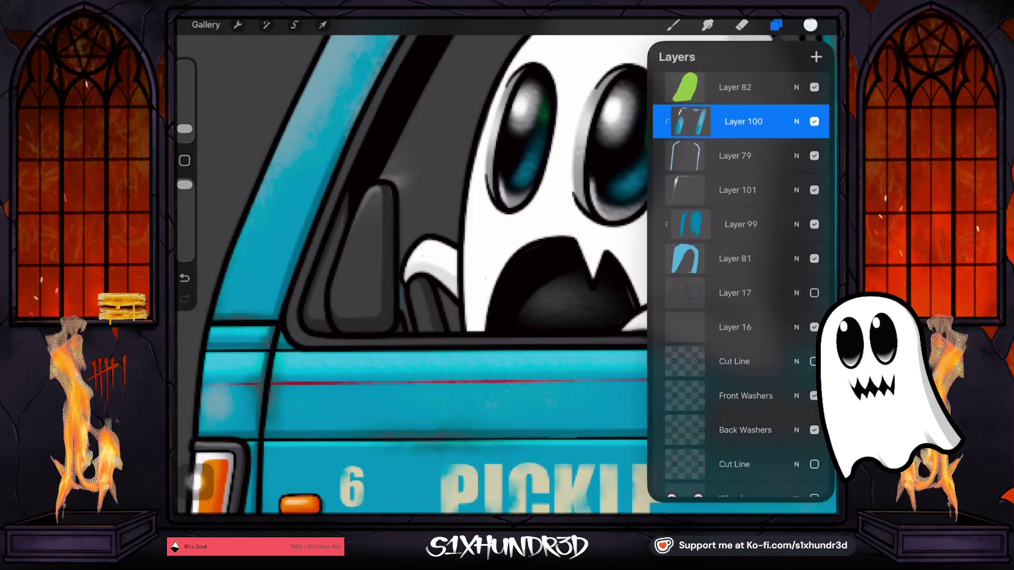
{"action": "scroll", "coordinate": [739, 285], "scroll_direction": "up", "scroll_amount": 6}
{"action": "scroll", "coordinate": [740, 285], "scroll_direction": "up", "scroll_amount": 10}
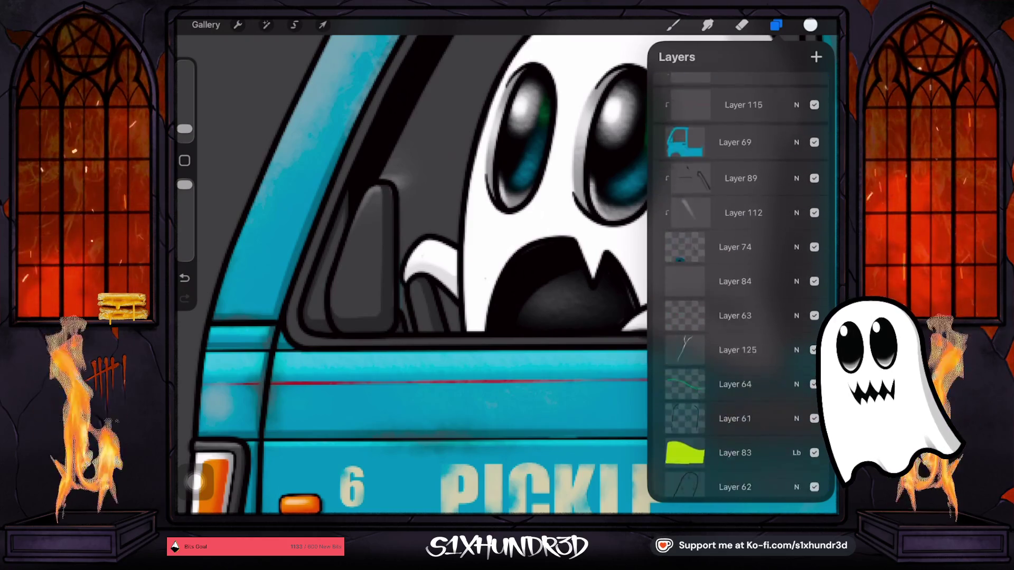
{"action": "left_click", "coordinate": [740, 286]}
{"action": "left_click", "coordinate": [739, 320]}
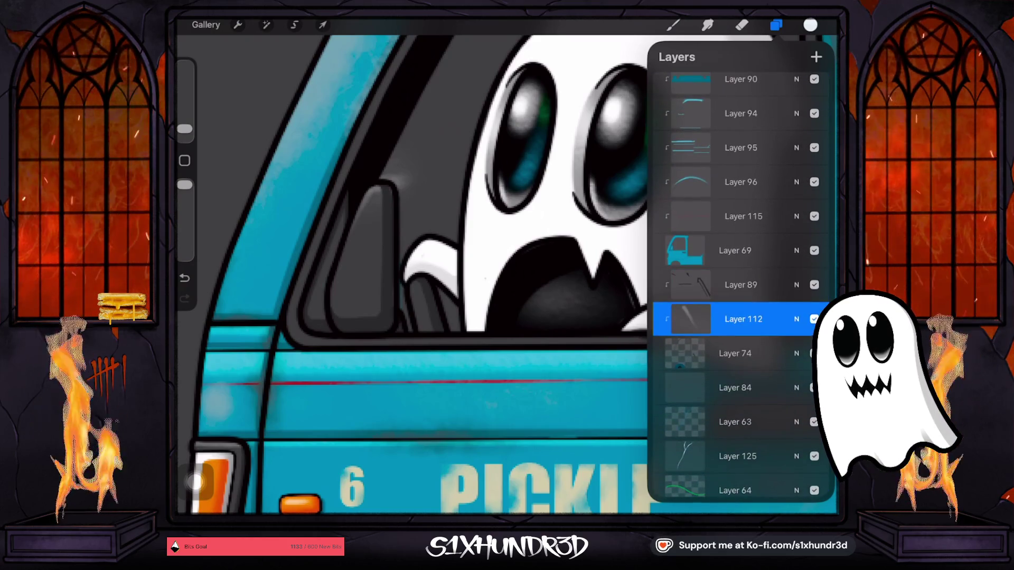
{"action": "scroll", "coordinate": [739, 285], "scroll_direction": "up", "scroll_amount": 2}
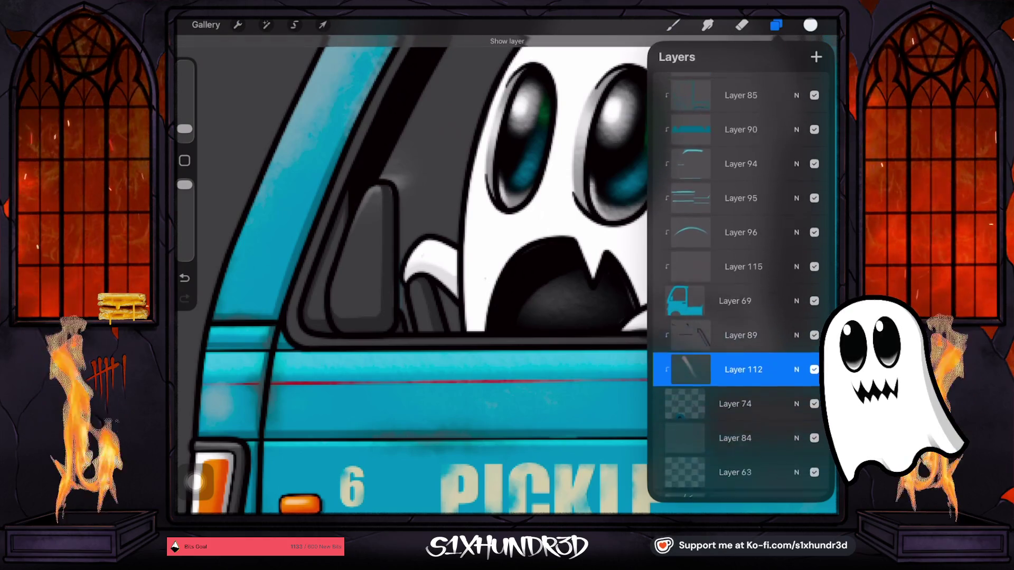
{"action": "left_click", "coordinate": [739, 363]}
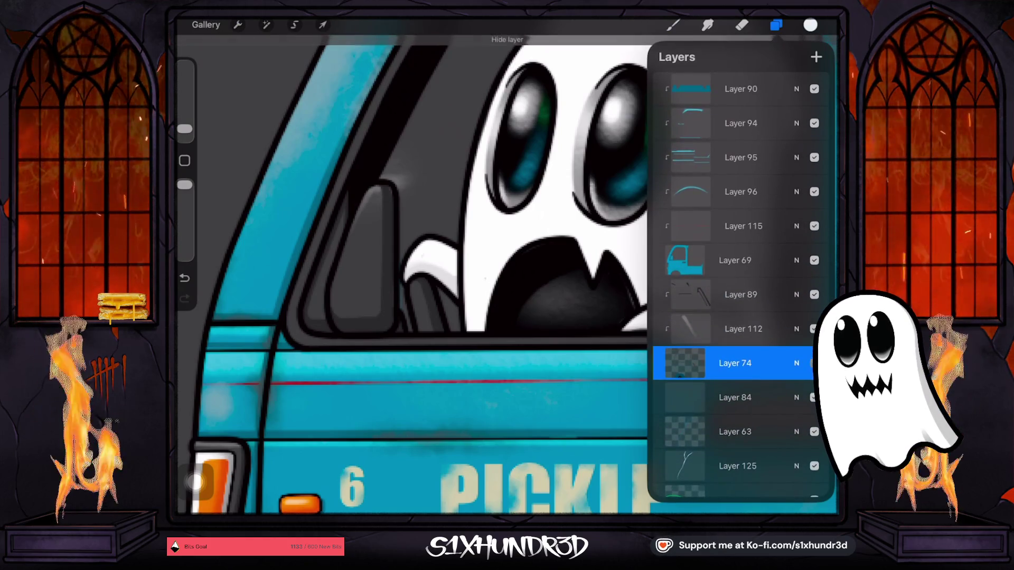
{"action": "scroll", "coordinate": [740, 285], "scroll_direction": "down", "scroll_amount": 2}
{"action": "left_click", "coordinate": [740, 349]}
{"action": "left_click", "coordinate": [814, 349]}
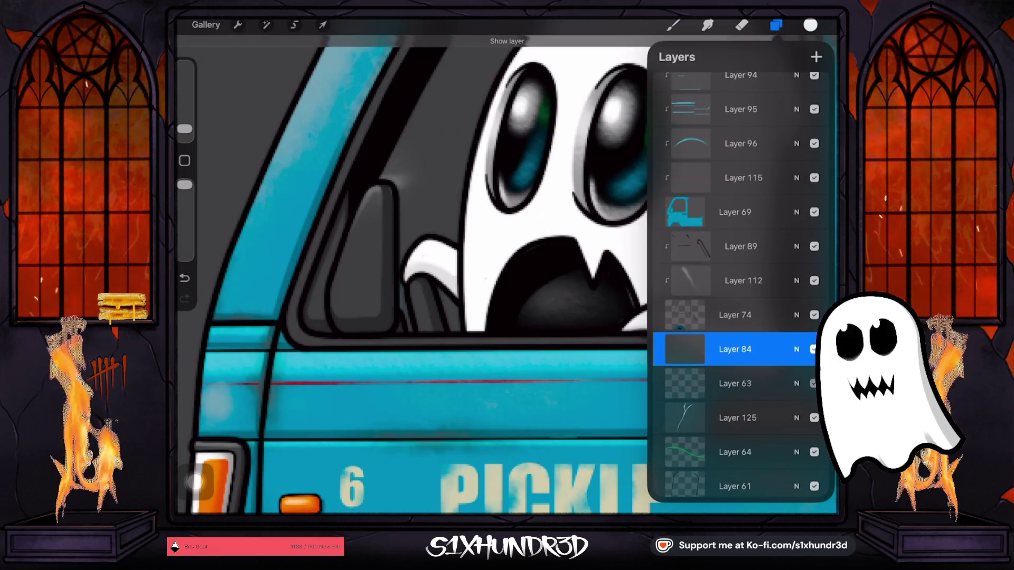
Preview Layers 92, 111, 110 and 71 by toggling visibility, then select Layer 70.
{"action": "scroll", "coordinate": [739, 286], "scroll_direction": "down", "scroll_amount": 2}
{"action": "scroll", "coordinate": [739, 285], "scroll_direction": "up", "scroll_amount": 6}
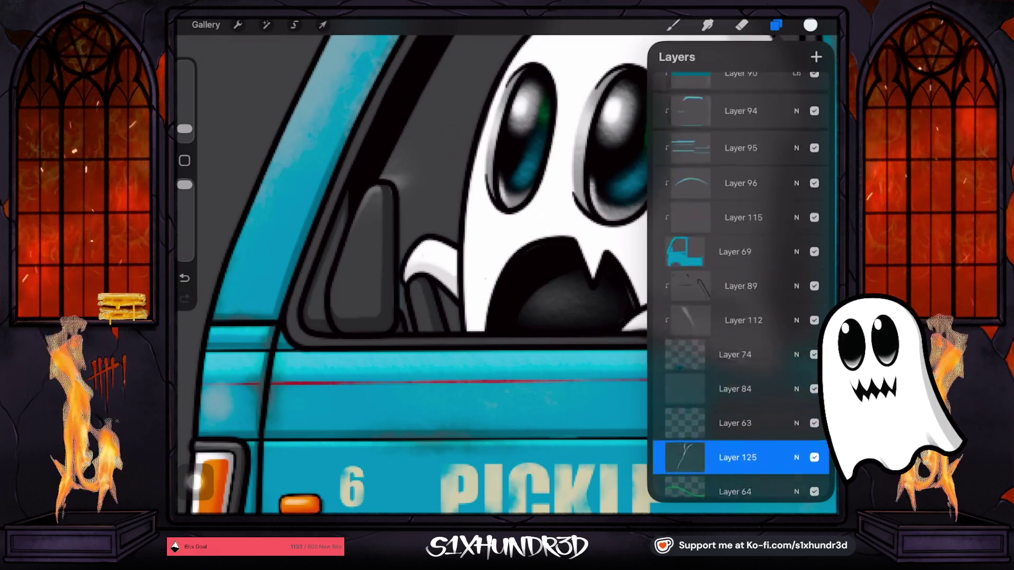
{"action": "scroll", "coordinate": [739, 285], "scroll_direction": "up", "scroll_amount": 4}
{"action": "scroll", "coordinate": [740, 285], "scroll_direction": "up", "scroll_amount": 3}
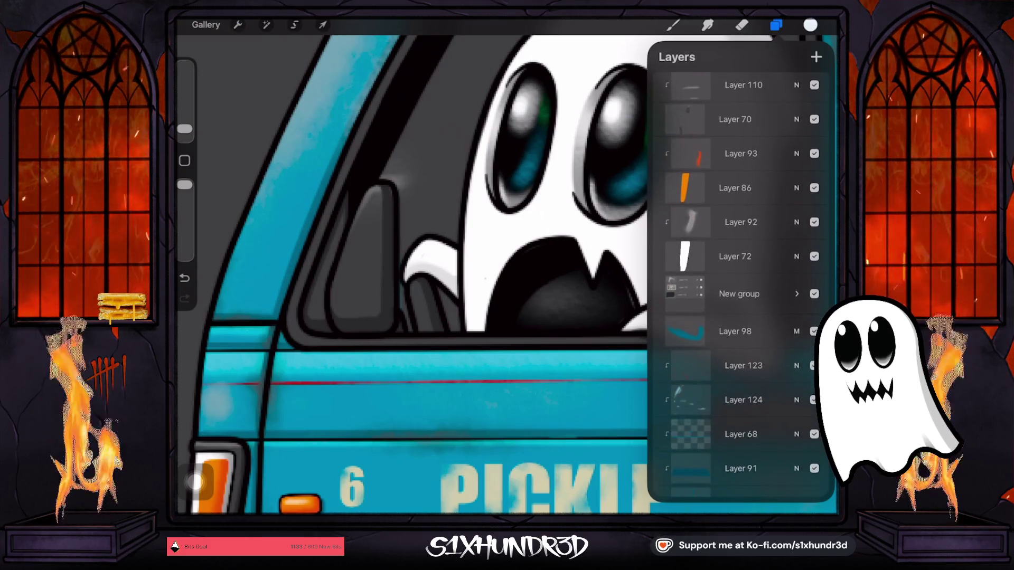
{"action": "left_click", "coordinate": [741, 220]}
{"action": "scroll", "coordinate": [740, 285], "scroll_direction": "up", "scroll_amount": 2}
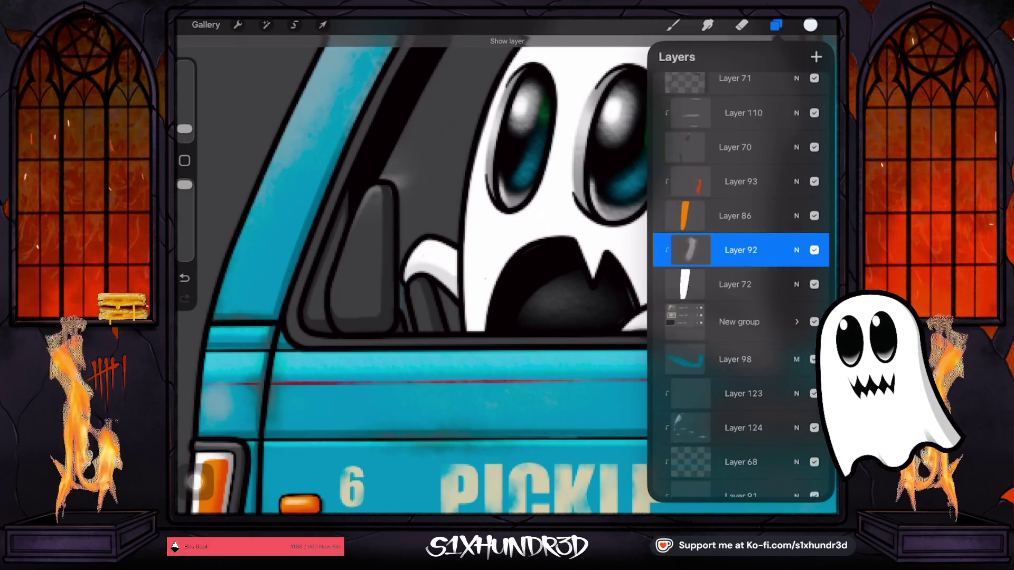
{"action": "scroll", "coordinate": [739, 286], "scroll_direction": "up", "scroll_amount": 2}
{"action": "left_click", "coordinate": [740, 218]}
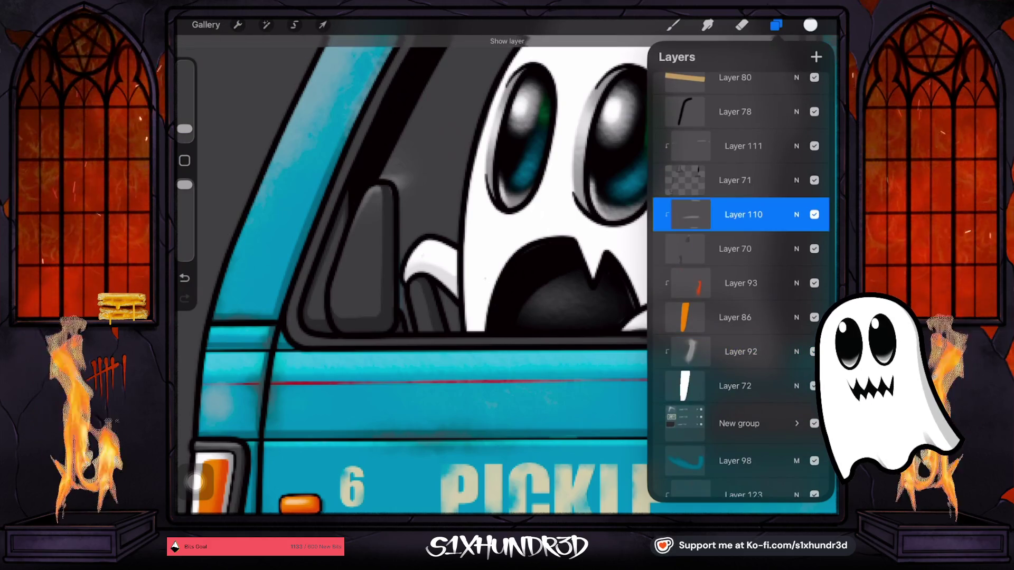
{"action": "left_click", "coordinate": [814, 149]}
{"action": "left_click", "coordinate": [735, 180]}
{"action": "left_click", "coordinate": [815, 146]}
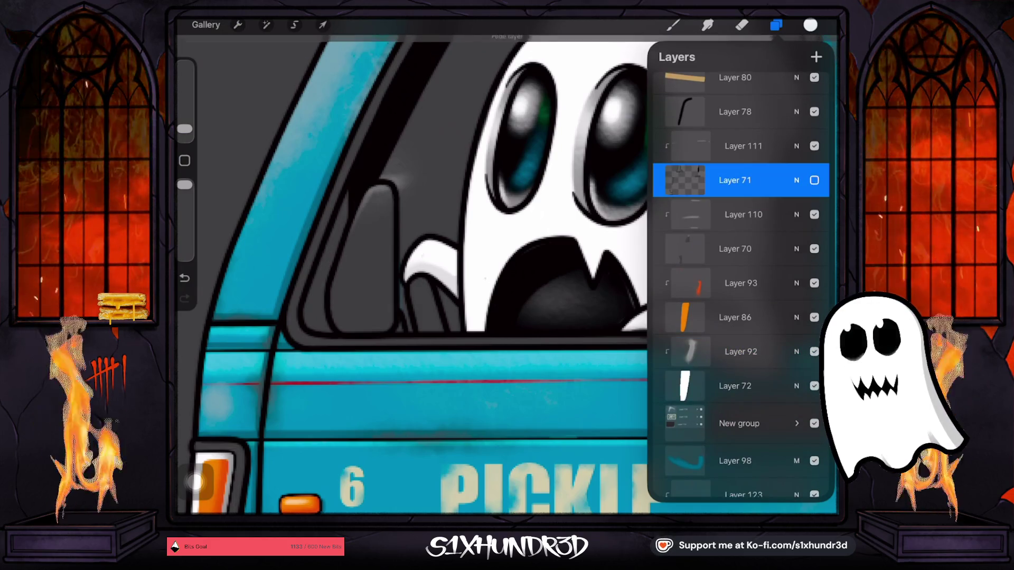
{"action": "left_click", "coordinate": [741, 214]}
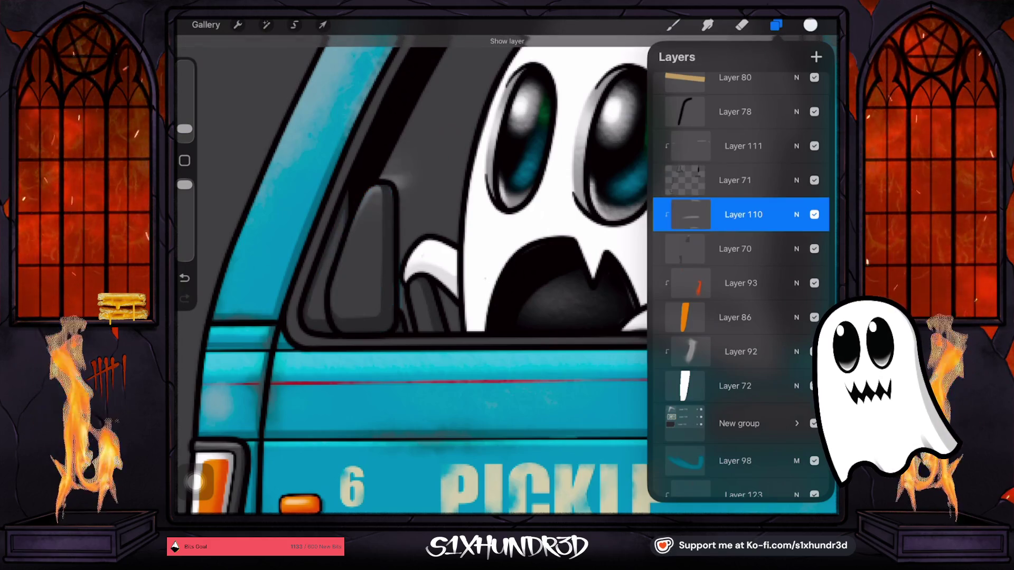
{"action": "left_click", "coordinate": [735, 249]}
Switch to the Eraser, raise its opacity, and choose the Ghosty Tech Pen 2 eraser brush.
{"action": "left_click", "coordinate": [742, 25]}
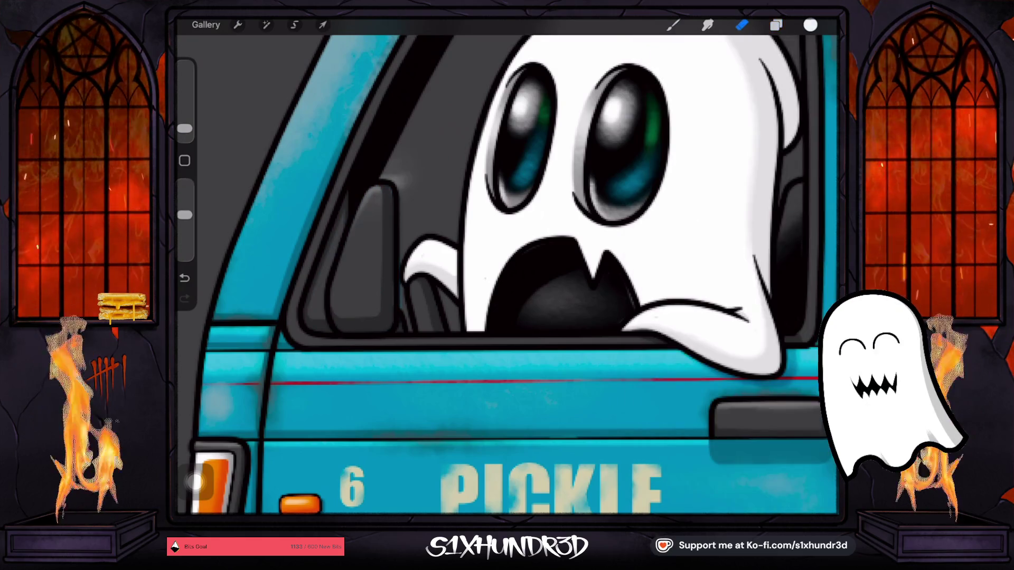
{"action": "left_click_drag", "start_coordinate": [184, 215], "coordinate": [184, 185]}
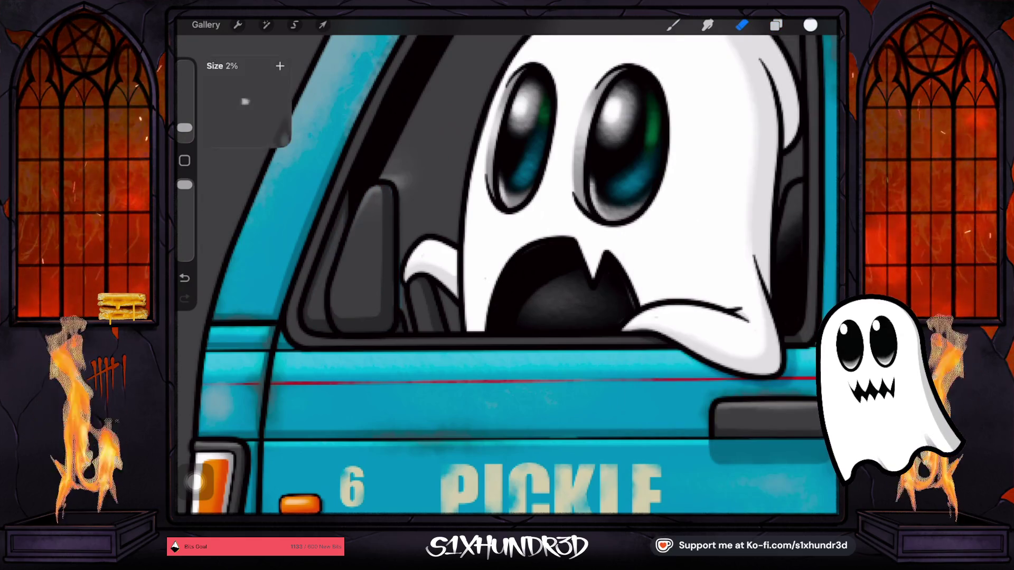
{"action": "left_click", "coordinate": [741, 25]}
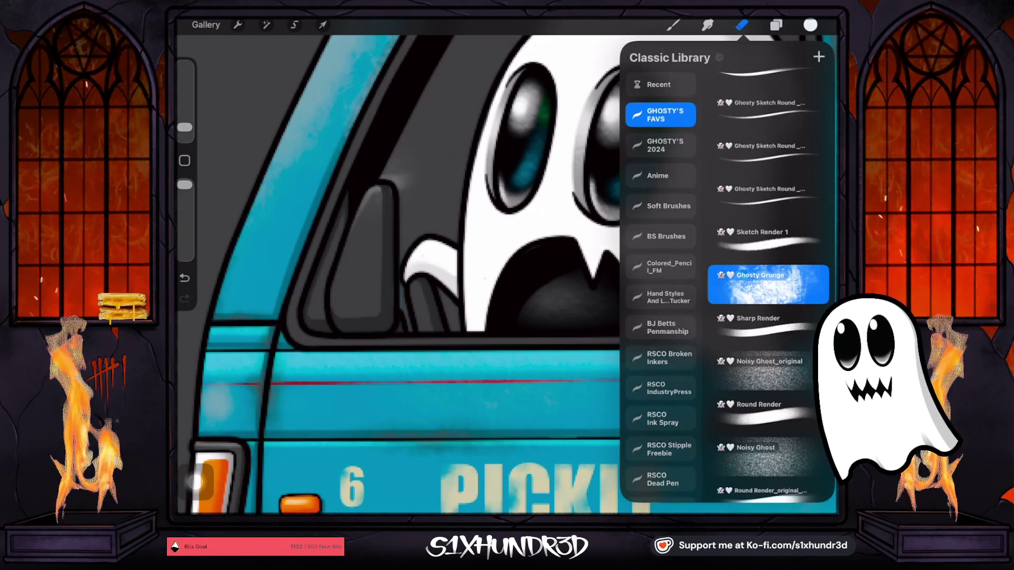
{"action": "left_click", "coordinate": [768, 242]}
{"action": "scroll", "coordinate": [768, 317], "scroll_direction": "up", "scroll_amount": 4}
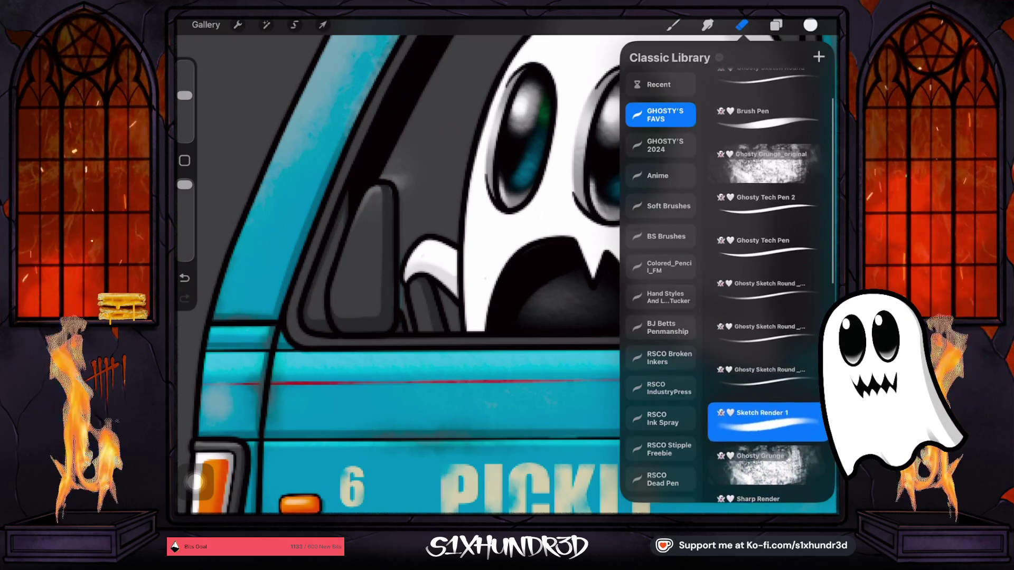
{"action": "left_click", "coordinate": [768, 206]}
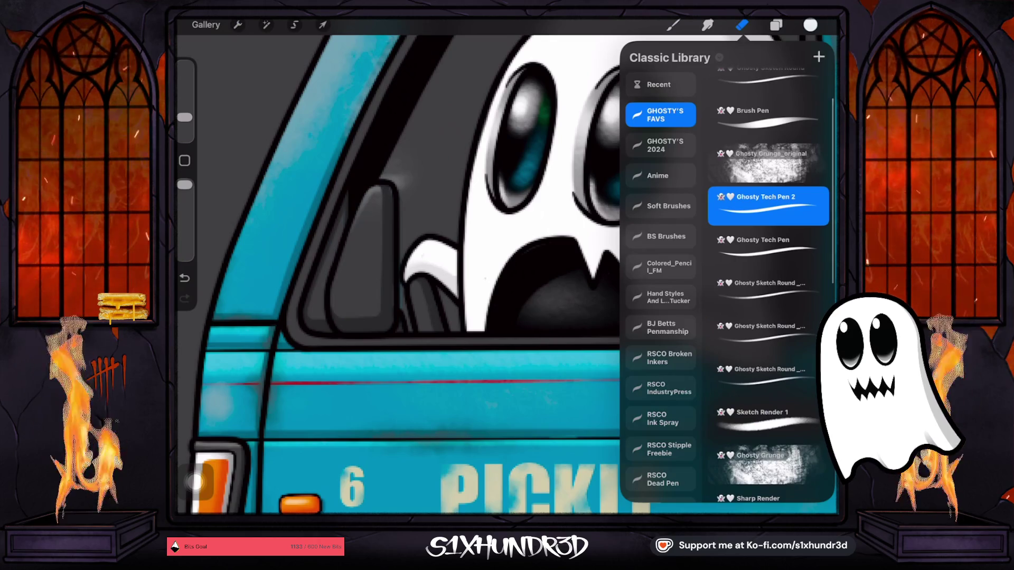
{"action": "left_click", "coordinate": [403, 184]}
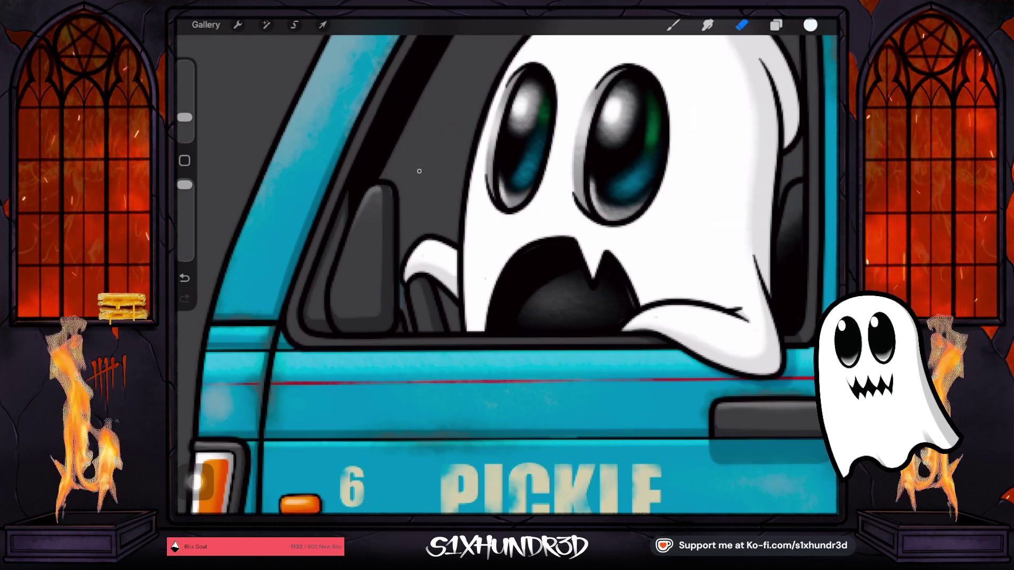
{"action": "scroll", "coordinate": [400, 137], "scroll_direction": "up", "scroll_amount": 5}
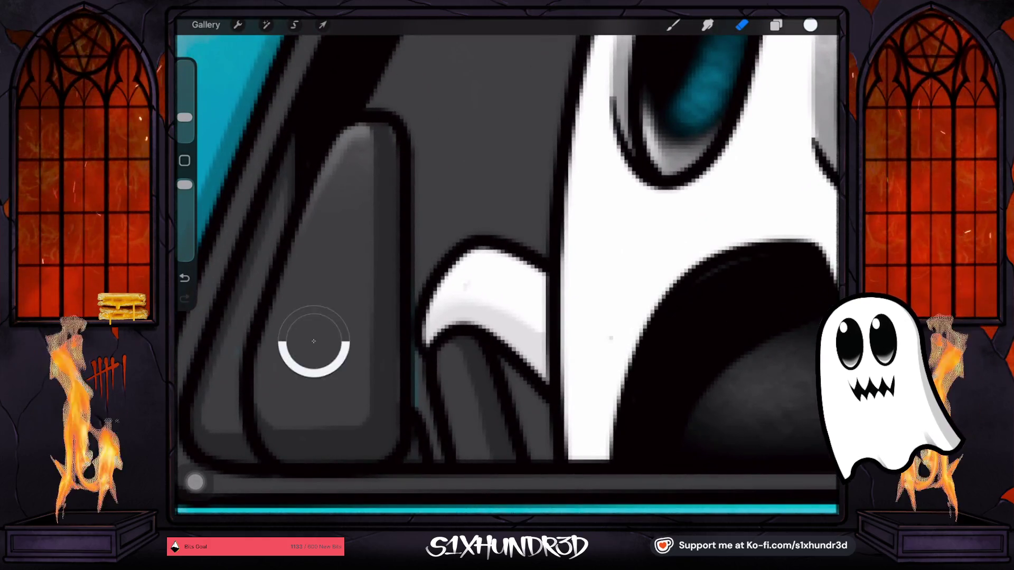
Toggle Layer 70 and Layer 71 visibility to check their content, leaving Layer 71 selected.
{"action": "left_click", "coordinate": [776, 25]}
{"action": "left_click", "coordinate": [814, 285]}
{"action": "left_click", "coordinate": [814, 285]}
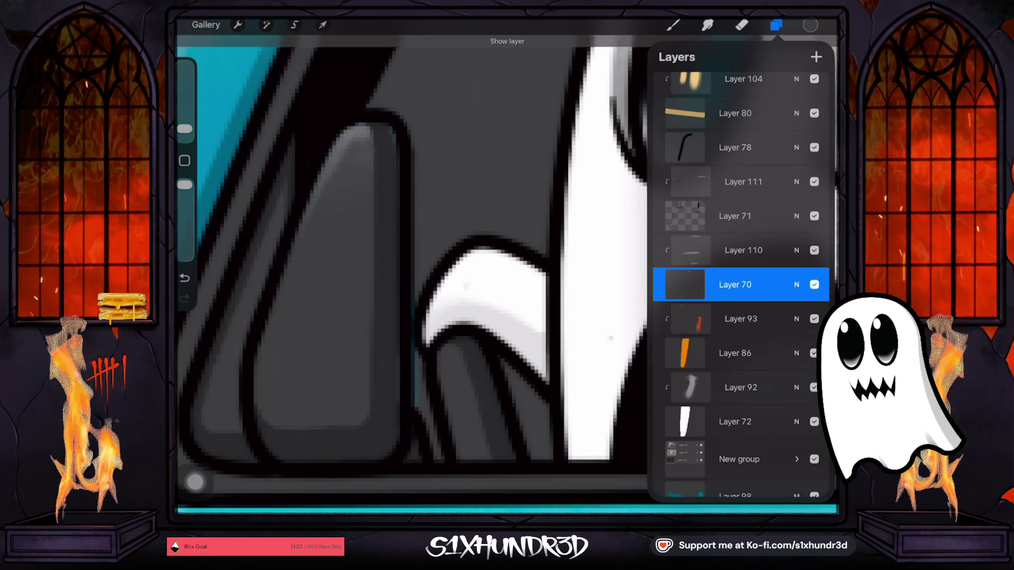
{"action": "scroll", "coordinate": [739, 285], "scroll_direction": "down", "scroll_amount": 2}
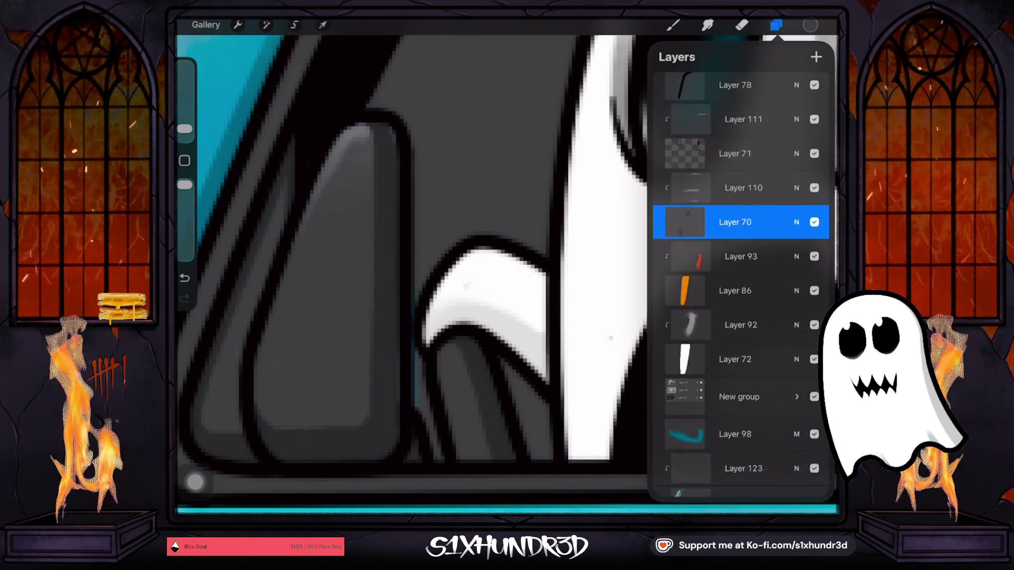
{"action": "left_click", "coordinate": [814, 238]}
{"action": "left_click", "coordinate": [815, 238]}
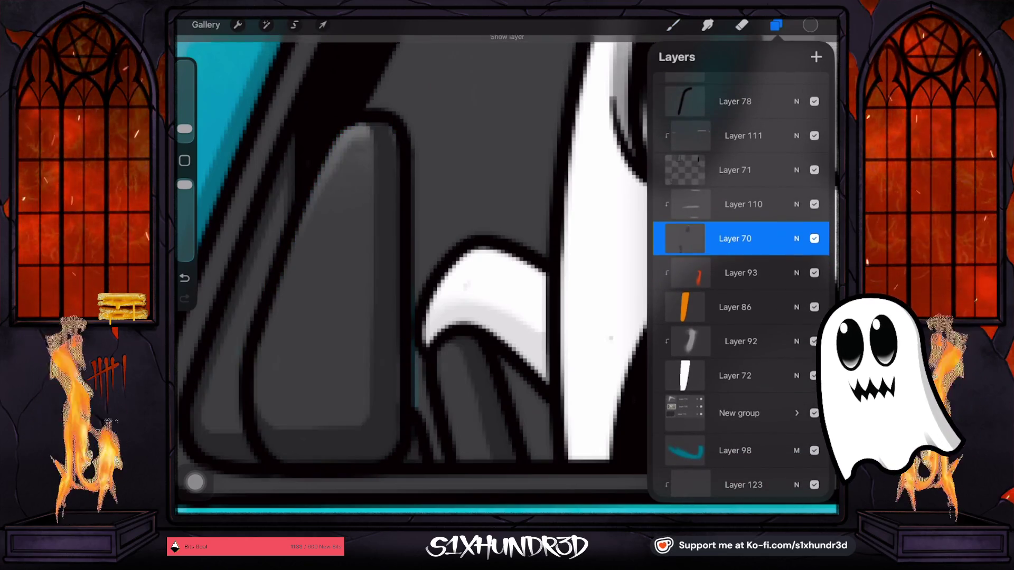
{"action": "left_click", "coordinate": [734, 170]}
{"action": "left_click", "coordinate": [814, 169]}
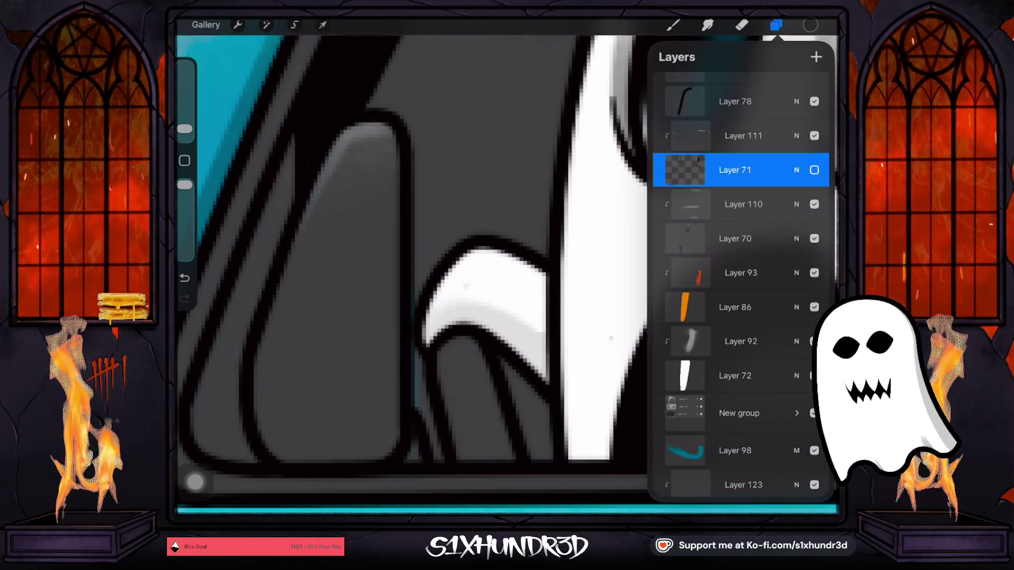
{"action": "left_click", "coordinate": [814, 170]}
Pick the Ghosty Tech Pen 2 brush from the brush library.
{"action": "left_click", "coordinate": [673, 25]}
{"action": "scroll", "coordinate": [713, 285], "scroll_direction": "up", "scroll_amount": 5}
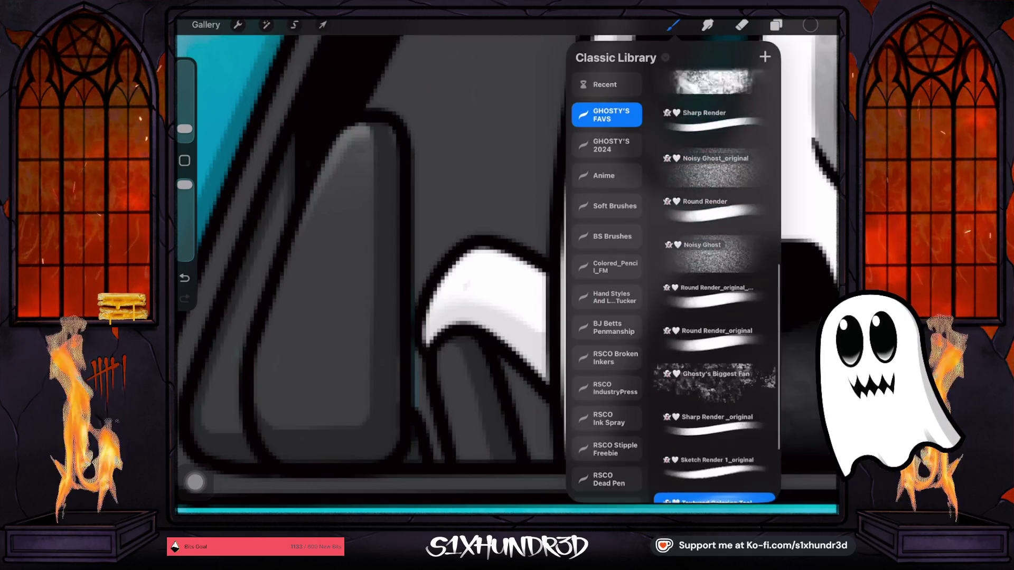
{"action": "scroll", "coordinate": [713, 285], "scroll_direction": "up", "scroll_amount": 2}
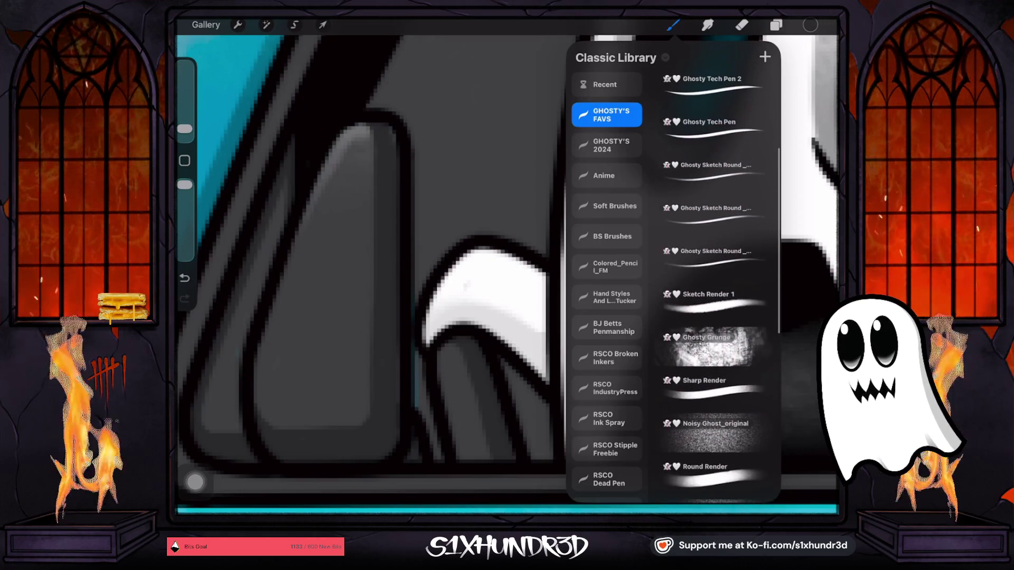
{"action": "left_click", "coordinate": [713, 88]}
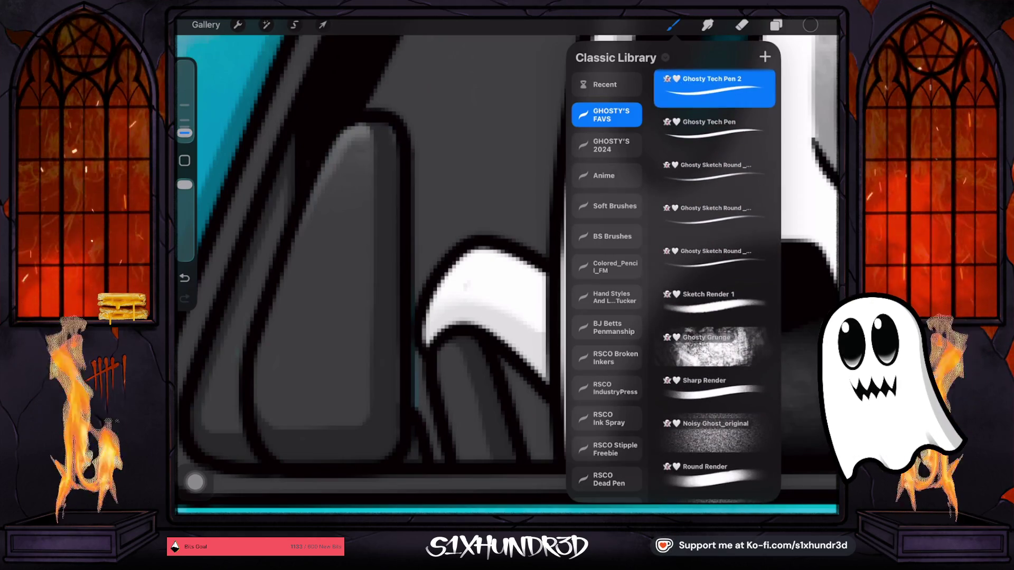
{"action": "left_click", "coordinate": [388, 126]}
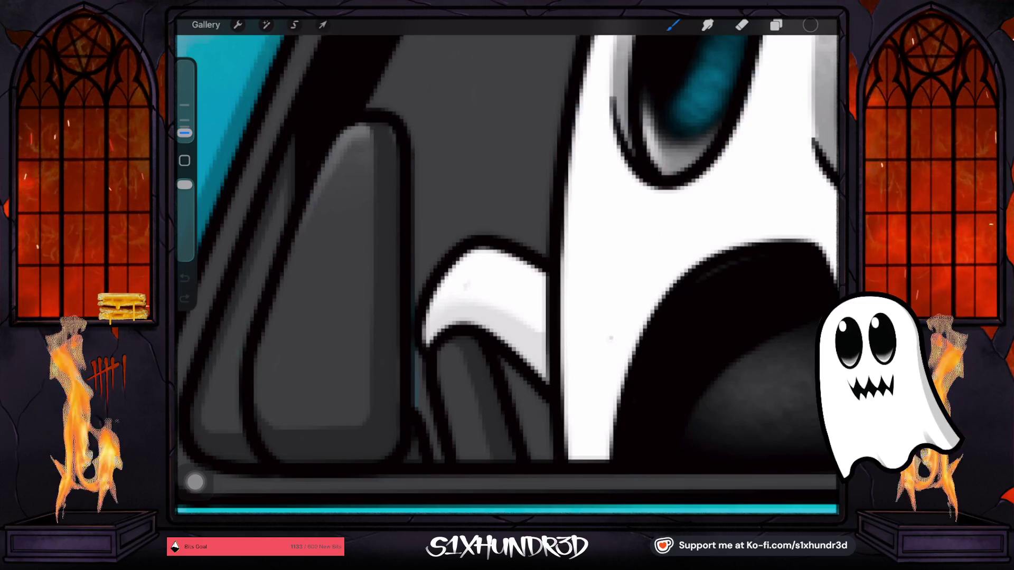
Glance at Layer 71's options, dismiss them, and bring more of the teal door into view.
{"action": "left_click", "coordinate": [776, 25]}
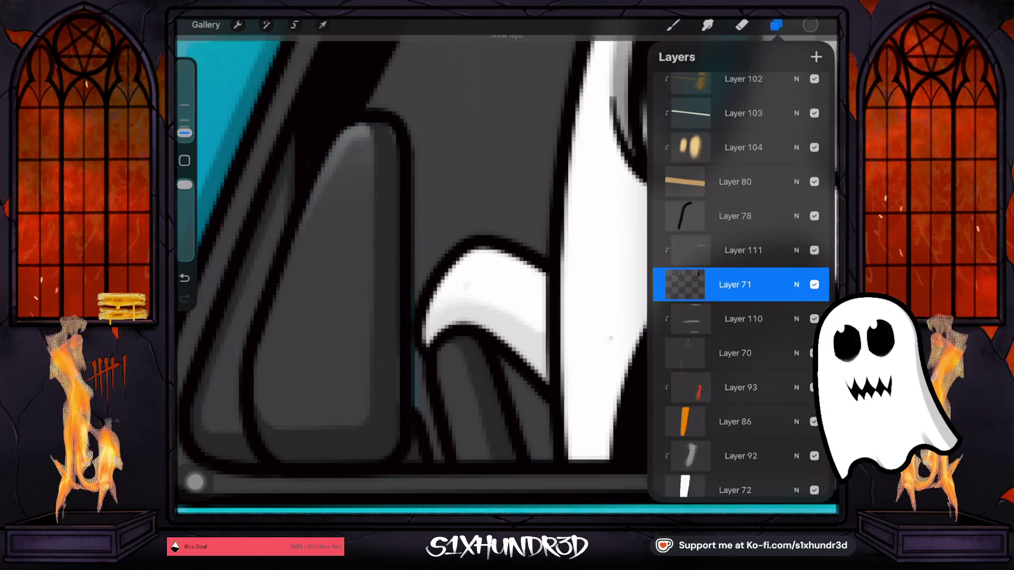
{"action": "left_click", "coordinate": [685, 285]}
{"action": "left_click", "coordinate": [395, 150]}
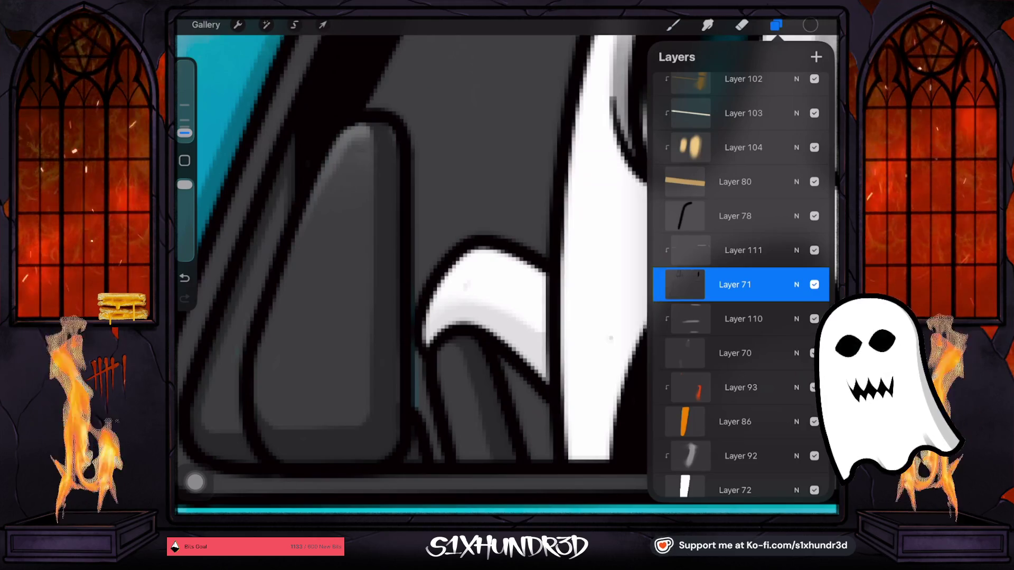
{"action": "left_click", "coordinate": [395, 151]}
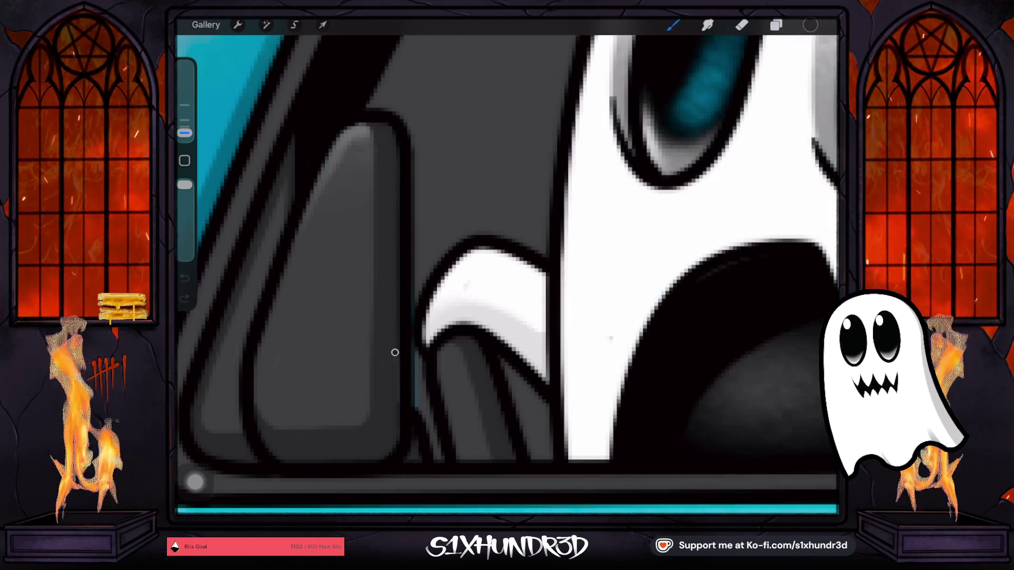
{"action": "left_click_drag", "start_coordinate": [402, 380], "coordinate": [391, 346]}
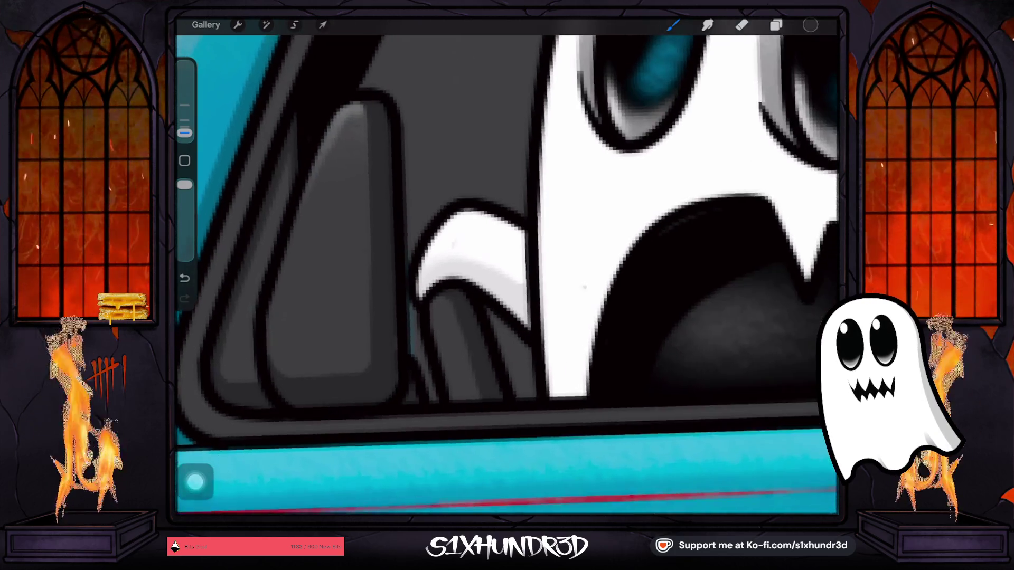
Toggle Layer 71's visibility to compare, leave it visible, then turn Layer 70 back on.
{"action": "left_click", "coordinate": [776, 25]}
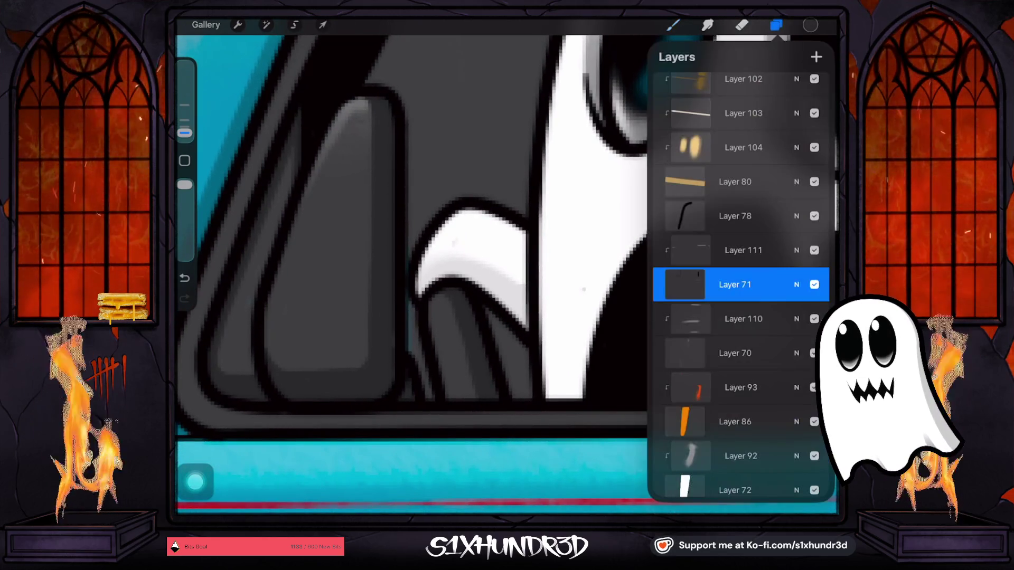
{"action": "left_click", "coordinate": [815, 284]}
{"action": "left_click", "coordinate": [814, 284]}
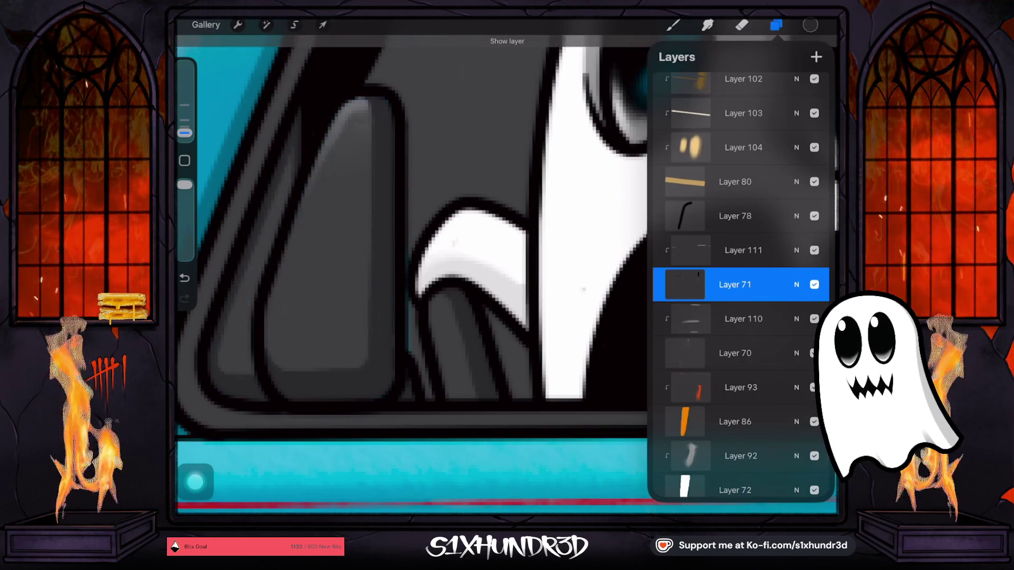
{"action": "left_click", "coordinate": [814, 284]}
{"action": "left_click", "coordinate": [815, 285]}
{"action": "left_click", "coordinate": [814, 285]}
{"action": "left_click", "coordinate": [814, 285]}
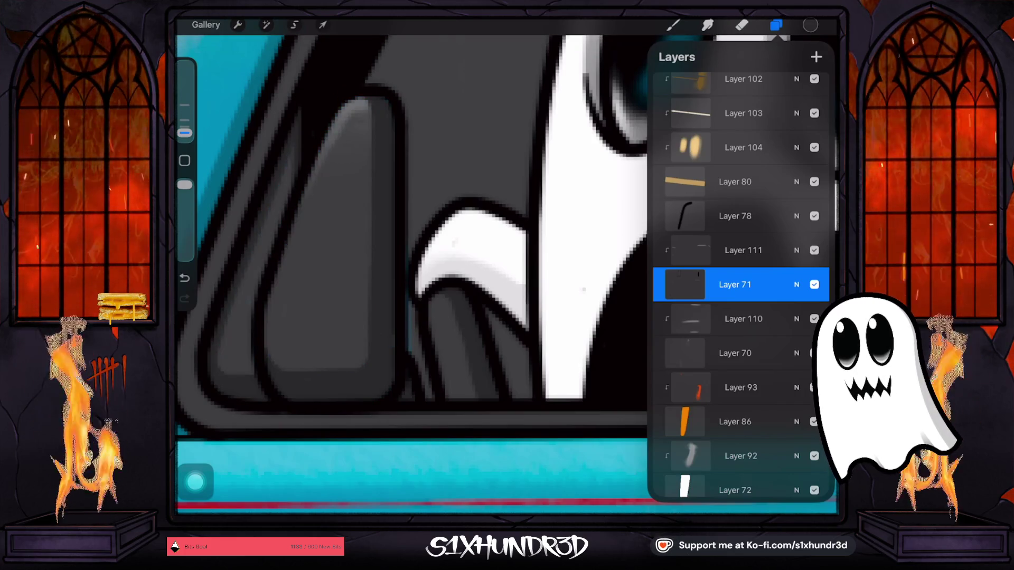
{"action": "left_click", "coordinate": [391, 344]}
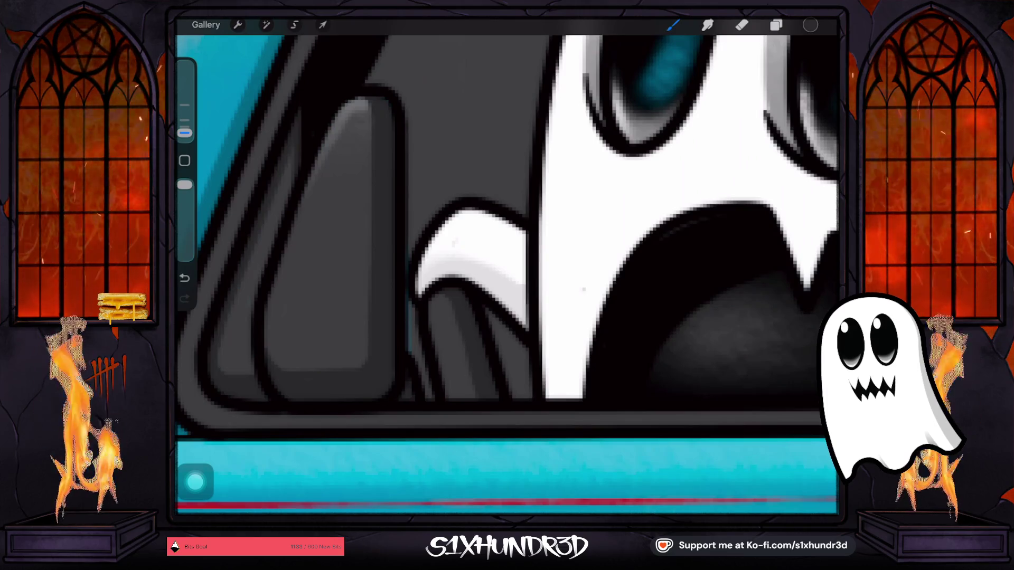
{"action": "left_click", "coordinate": [776, 25]}
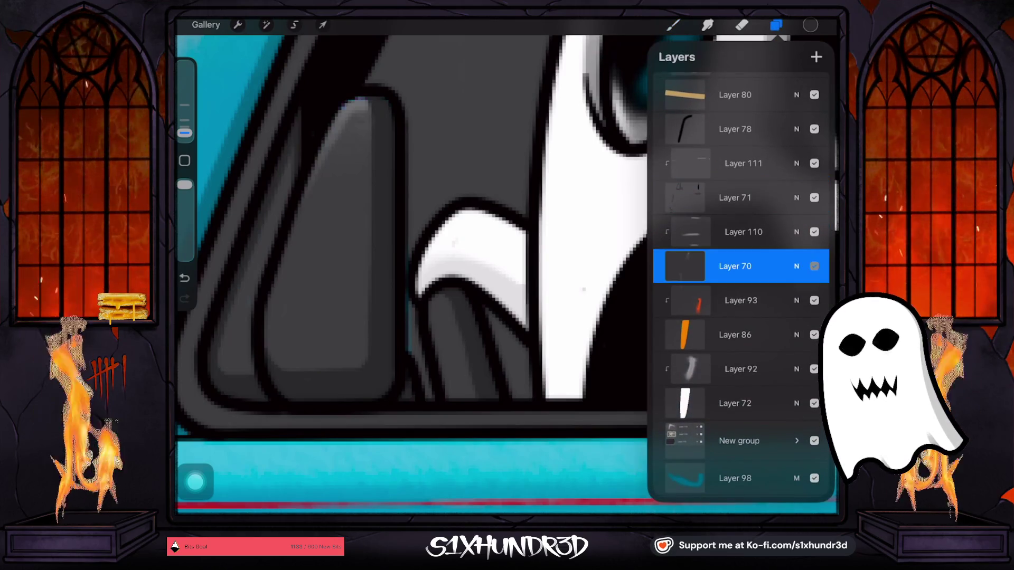
{"action": "left_click", "coordinate": [815, 266]}
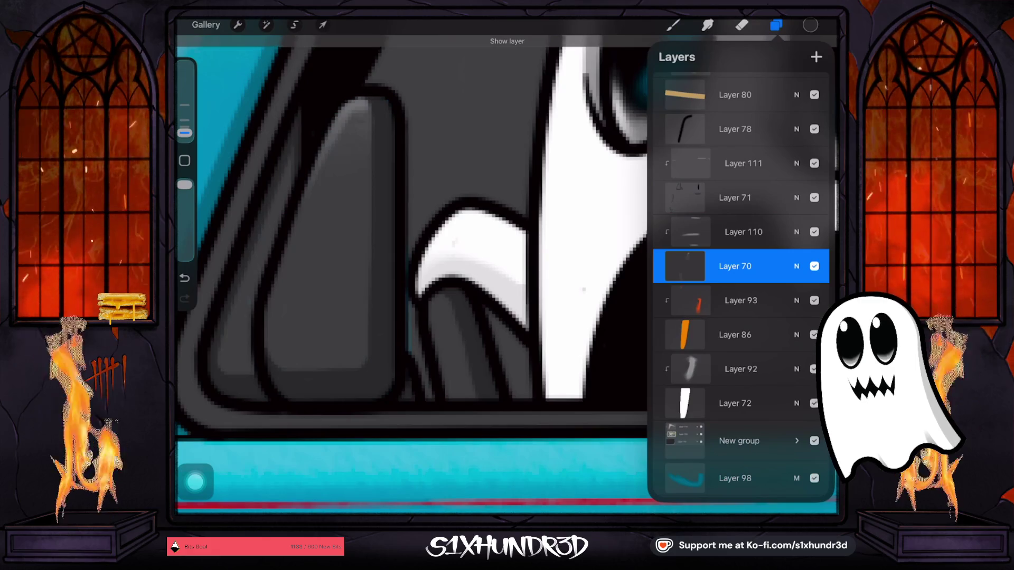
Select Layer 69 and set the Eraser to a very fine size below 3%.
{"action": "left_click", "coordinate": [742, 25]}
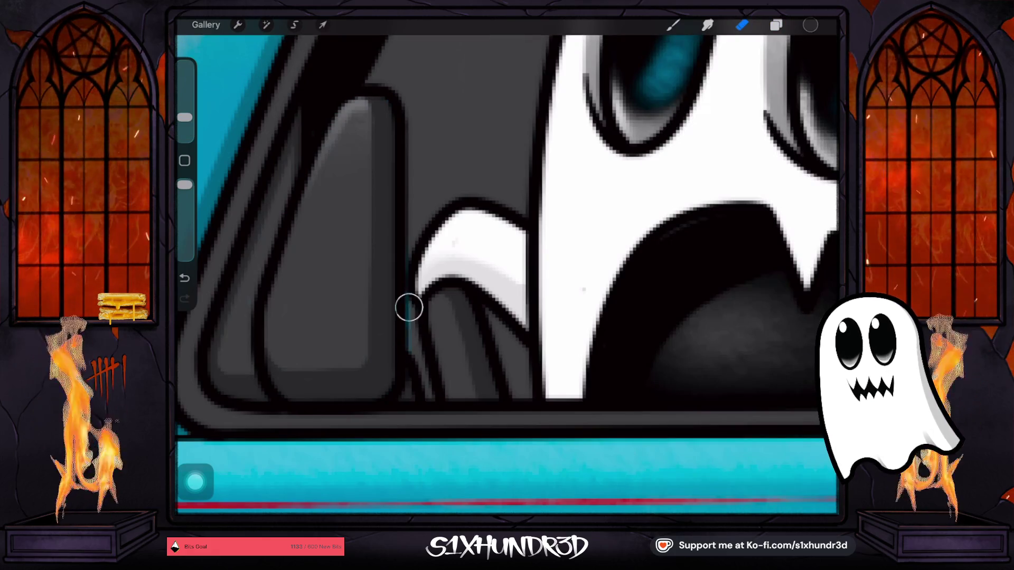
{"action": "left_click", "coordinate": [776, 25]}
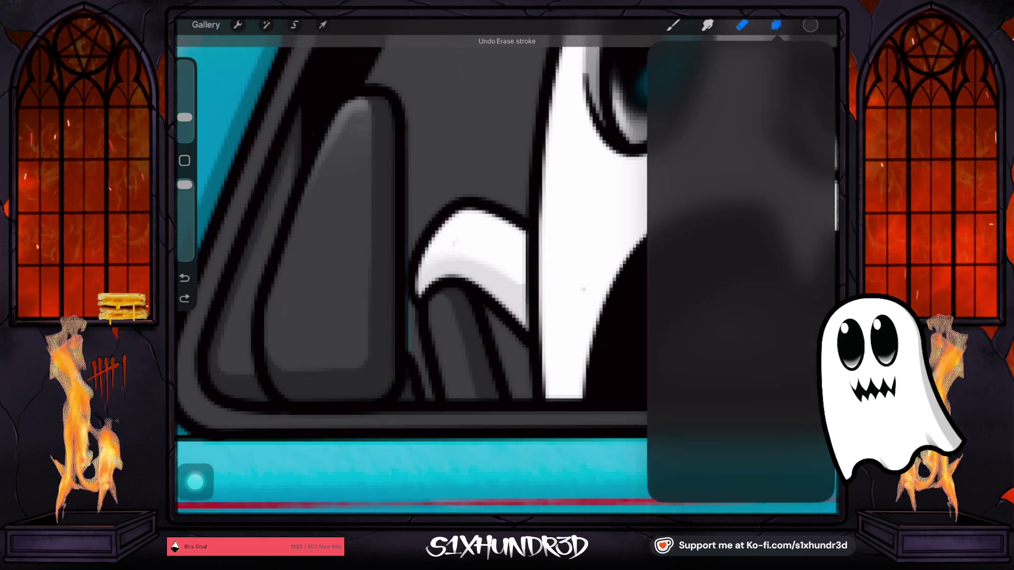
{"action": "left_click", "coordinate": [735, 290]}
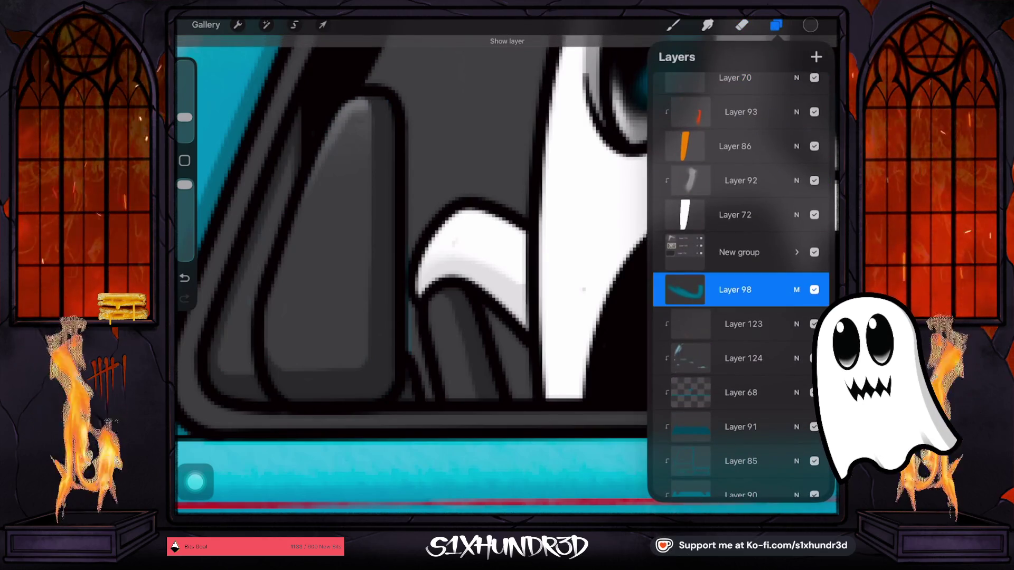
{"action": "scroll", "coordinate": [739, 285], "scroll_direction": "down", "scroll_amount": 5}
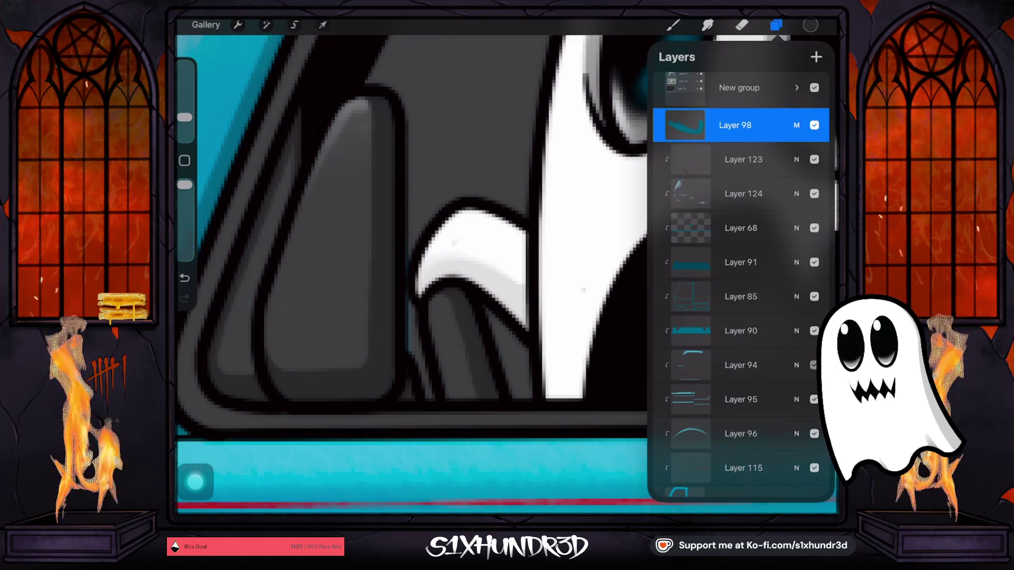
{"action": "scroll", "coordinate": [739, 264], "scroll_direction": "down", "scroll_amount": 3}
{"action": "left_click", "coordinate": [815, 342]}
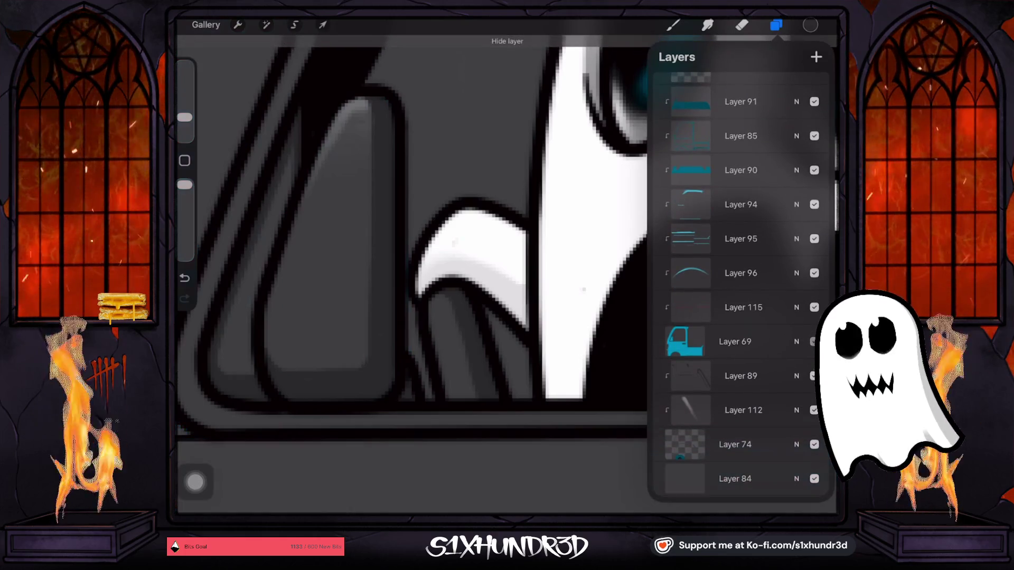
{"action": "left_click", "coordinate": [814, 341]}
{"action": "left_click", "coordinate": [734, 342]}
{"action": "left_click", "coordinate": [741, 25]}
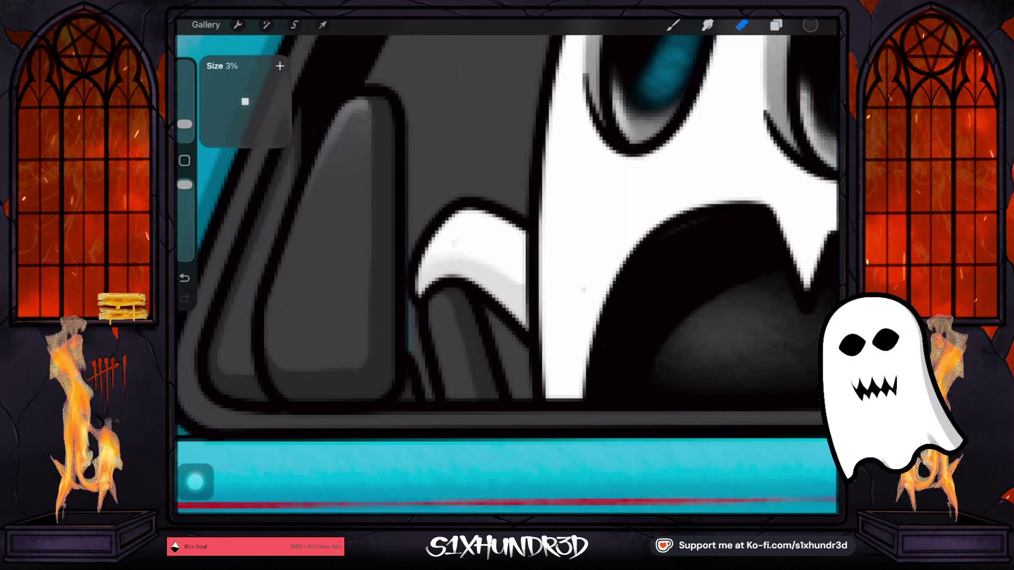
{"action": "left_click_drag", "start_coordinate": [185, 124], "coordinate": [184, 127]}
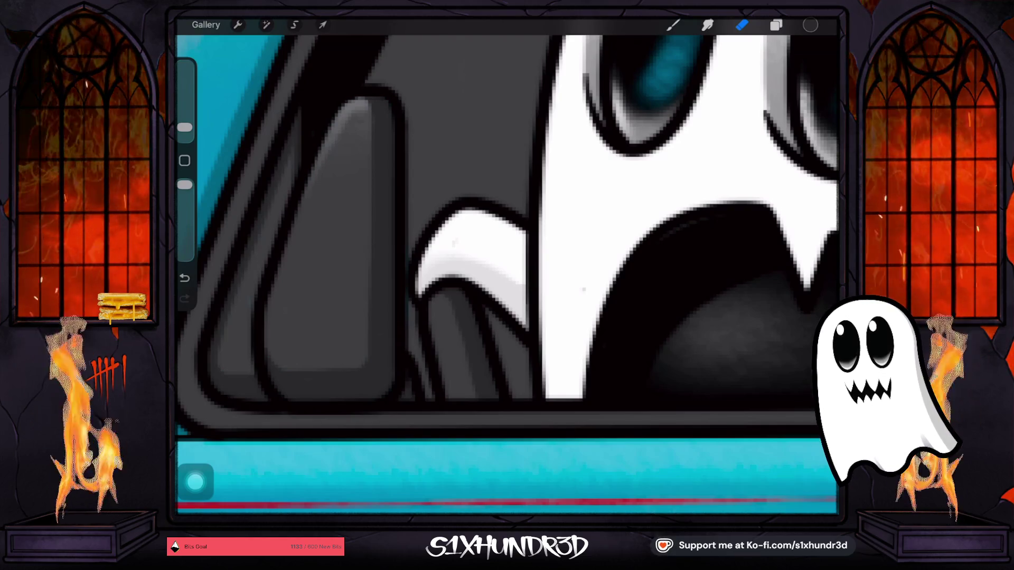
{"action": "scroll", "coordinate": [507, 275], "scroll_direction": "down", "scroll_amount": 5}
{"action": "scroll", "coordinate": [507, 295], "scroll_direction": "down", "scroll_amount": 2}
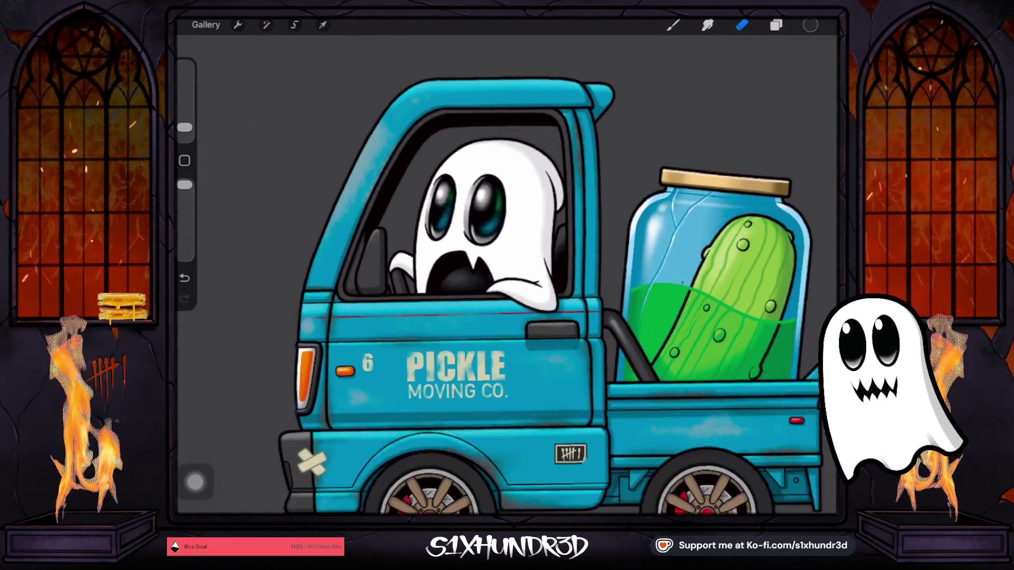
{"action": "scroll", "coordinate": [507, 296], "scroll_direction": "down", "scroll_amount": 2}
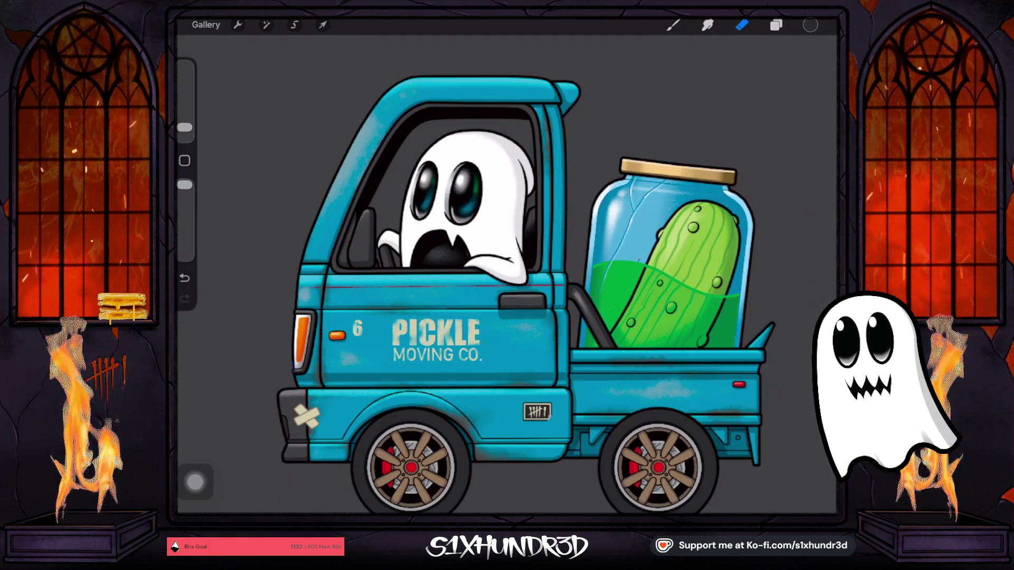
{"action": "scroll", "coordinate": [496, 285], "scroll_direction": "down", "scroll_amount": 3}
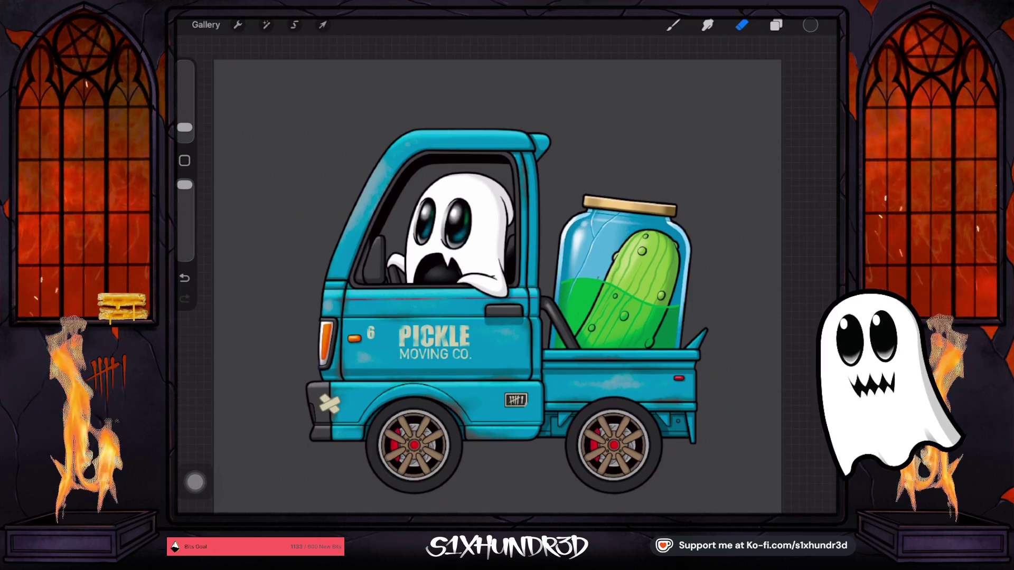
{"action": "scroll", "coordinate": [501, 277], "scroll_direction": "up", "scroll_amount": 2}
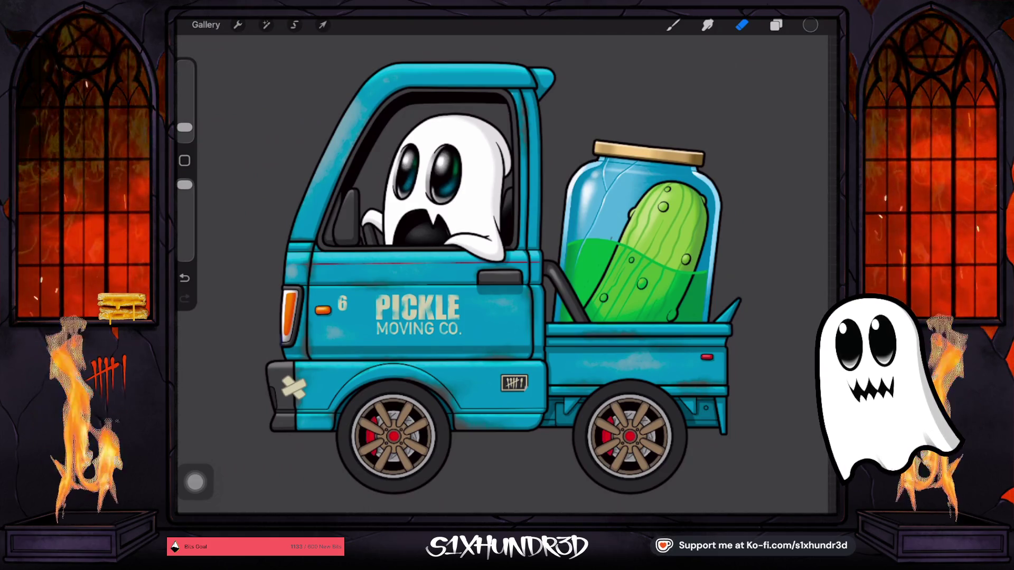
{"action": "scroll", "coordinate": [266, 312], "scroll_direction": "up", "scroll_amount": 5}
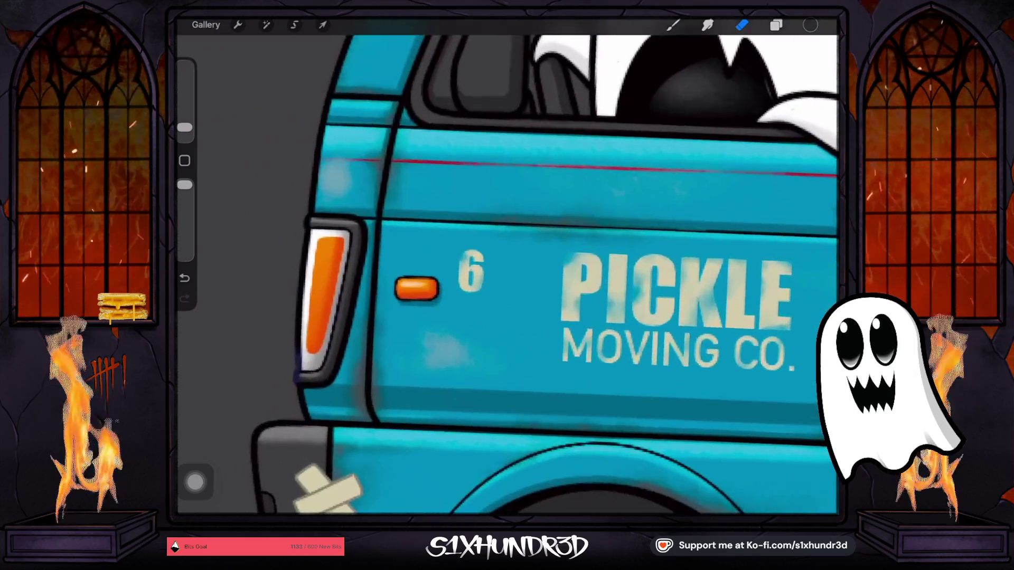
{"action": "scroll", "coordinate": [507, 275], "scroll_direction": "up", "scroll_amount": 1}
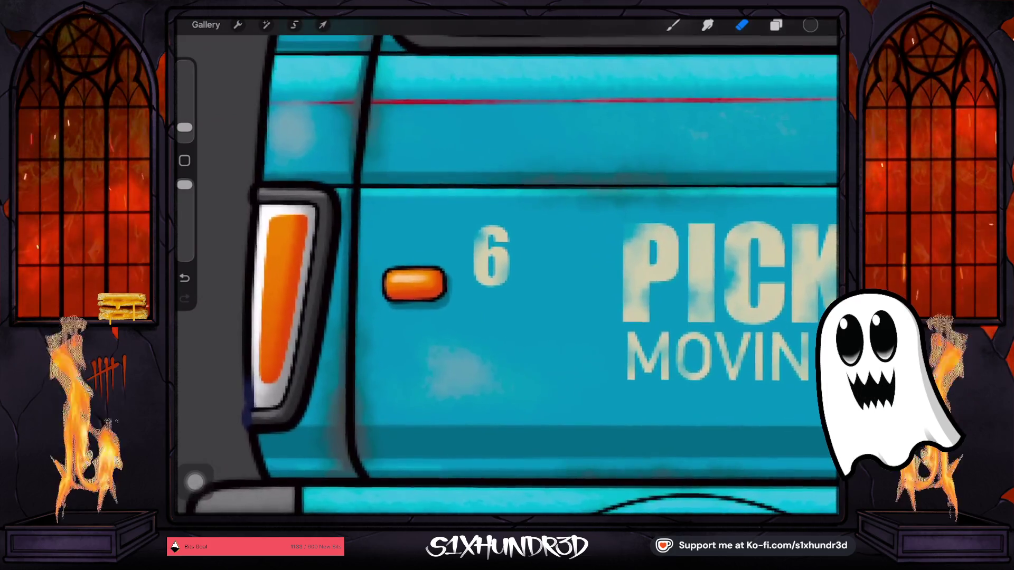
{"action": "scroll", "coordinate": [507, 275], "scroll_direction": "down", "scroll_amount": 5}
{"action": "scroll", "coordinate": [507, 274], "scroll_direction": "down", "scroll_amount": 2}
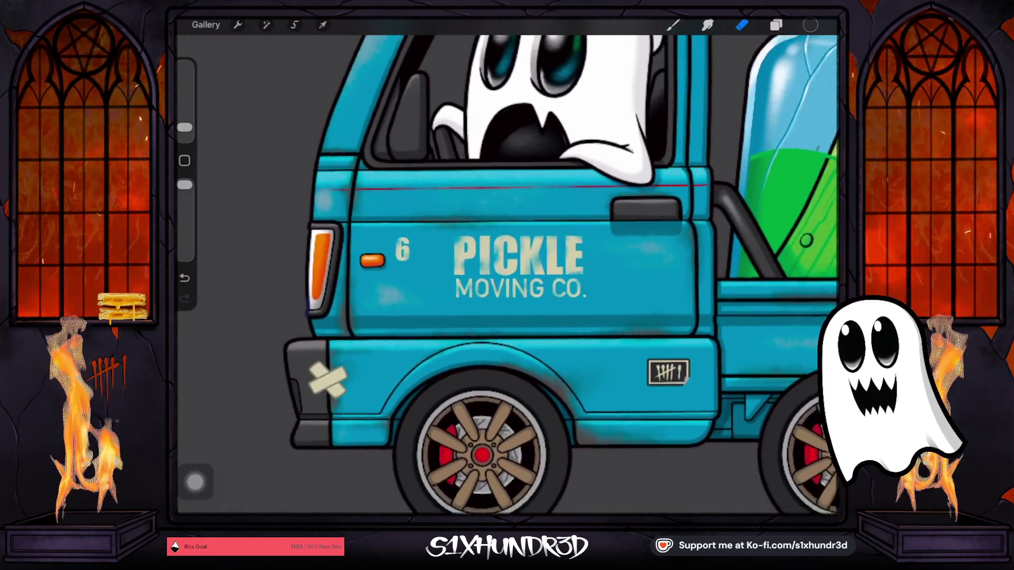
{"action": "scroll", "coordinate": [507, 275], "scroll_direction": "down", "scroll_amount": 3}
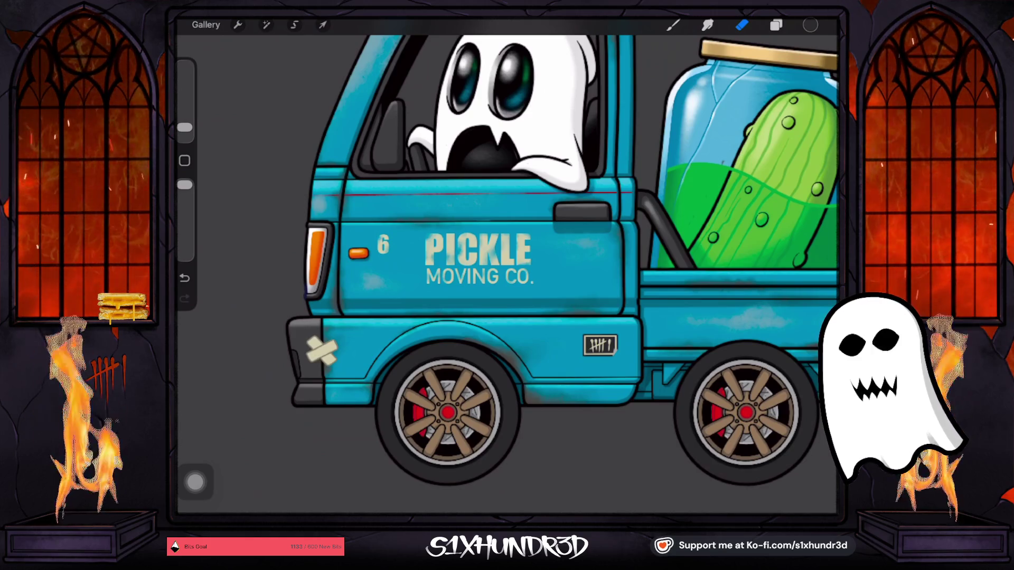
{"action": "scroll", "coordinate": [507, 264], "scroll_direction": "right", "scroll_amount": 1}
{"action": "scroll", "coordinate": [507, 264], "scroll_direction": "down", "scroll_amount": 3}
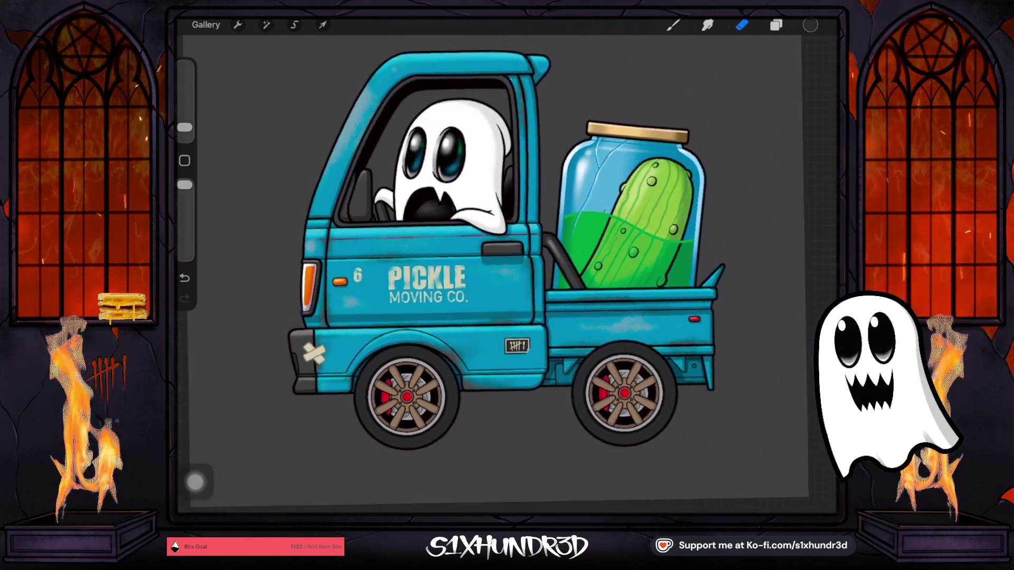
{"action": "scroll", "coordinate": [422, 264], "scroll_direction": "up", "scroll_amount": 5}
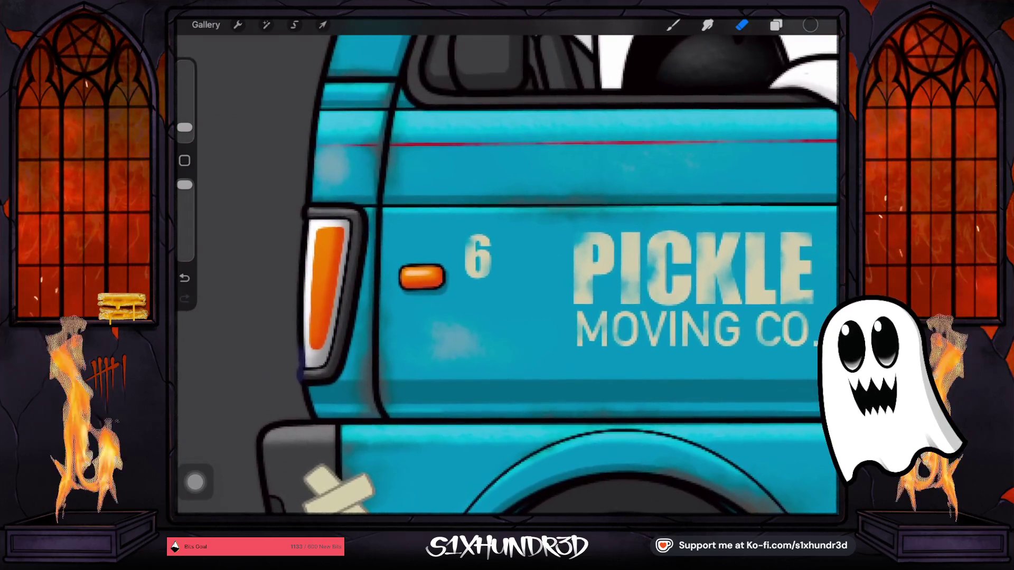
{"action": "scroll", "coordinate": [529, 264], "scroll_direction": "up", "scroll_amount": 2}
{"action": "scroll", "coordinate": [507, 264], "scroll_direction": "up", "scroll_amount": 2}
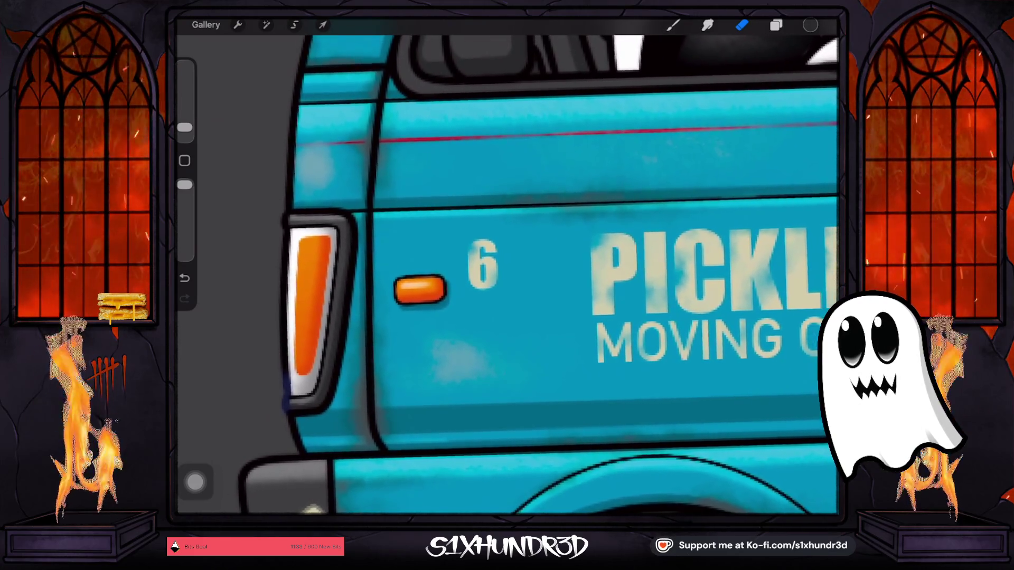
{"action": "scroll", "coordinate": [507, 264], "scroll_direction": "down", "scroll_amount": 3}
{"action": "scroll", "coordinate": [507, 264], "scroll_direction": "down", "scroll_amount": 2}
{"action": "scroll", "coordinate": [507, 264], "scroll_direction": "down", "scroll_amount": 1}
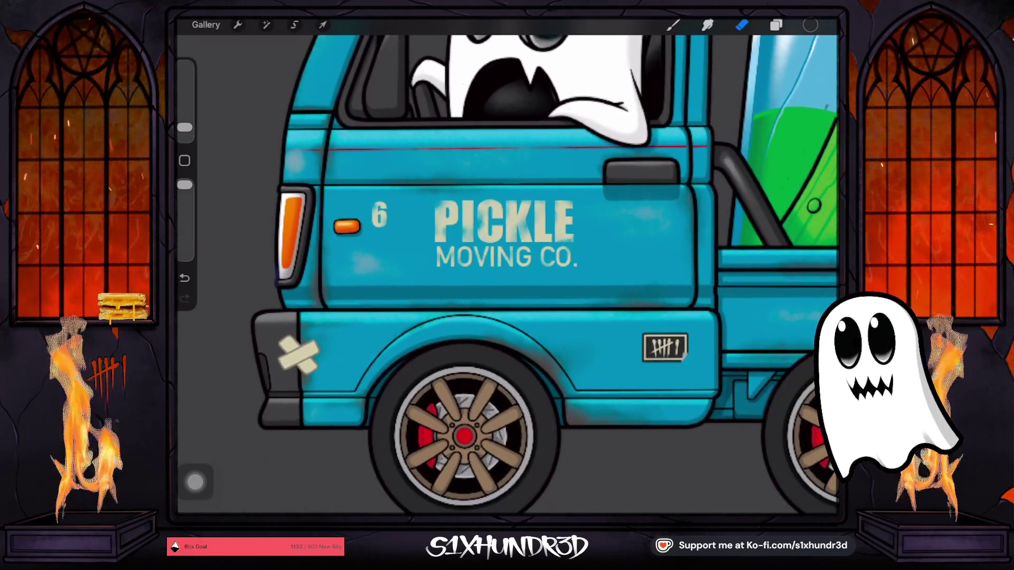
{"action": "scroll", "coordinate": [506, 264], "scroll_direction": "down", "scroll_amount": 1}
{"action": "scroll", "coordinate": [507, 264], "scroll_direction": "down", "scroll_amount": 2}
{"action": "scroll", "coordinate": [507, 264], "scroll_direction": "down", "scroll_amount": 1}
{"action": "scroll", "coordinate": [507, 264], "scroll_direction": "down", "scroll_amount": 1}
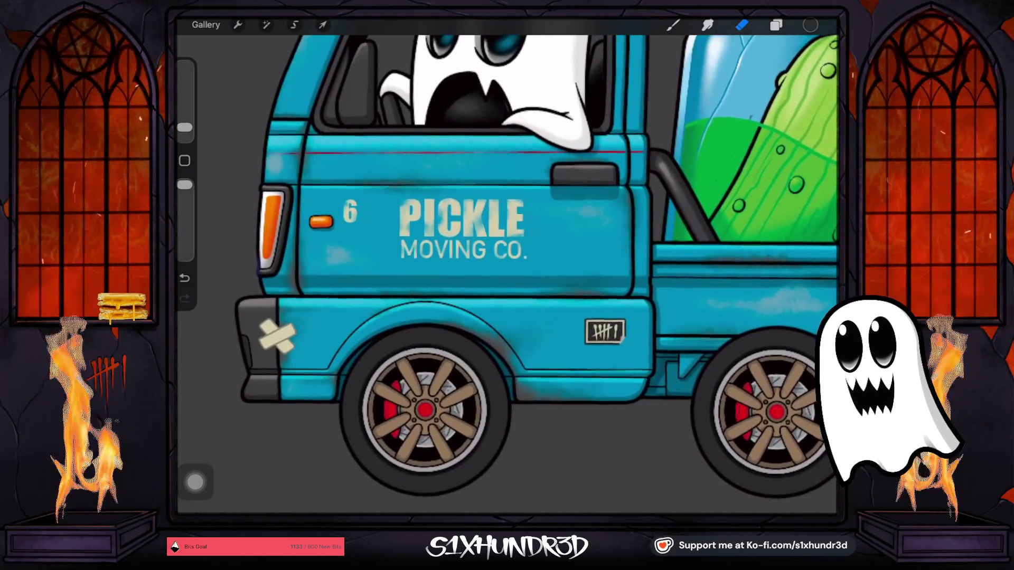
{"action": "scroll", "coordinate": [507, 264], "scroll_direction": "down", "scroll_amount": 1}
{"action": "scroll", "coordinate": [507, 264], "scroll_direction": "down", "scroll_amount": 1}
{"action": "scroll", "coordinate": [507, 264], "scroll_direction": "down", "scroll_amount": 1}
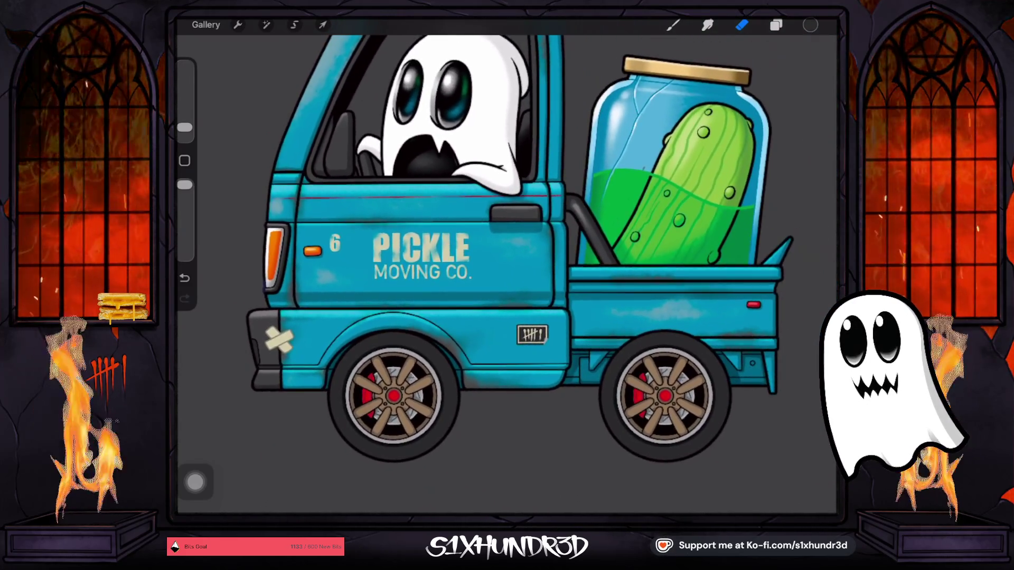
{"action": "scroll", "coordinate": [507, 264], "scroll_direction": "down", "scroll_amount": 1}
{"action": "scroll", "coordinate": [507, 264], "scroll_direction": "down", "scroll_amount": 1}
{"action": "scroll", "coordinate": [507, 264], "scroll_direction": "down", "scroll_amount": 1}
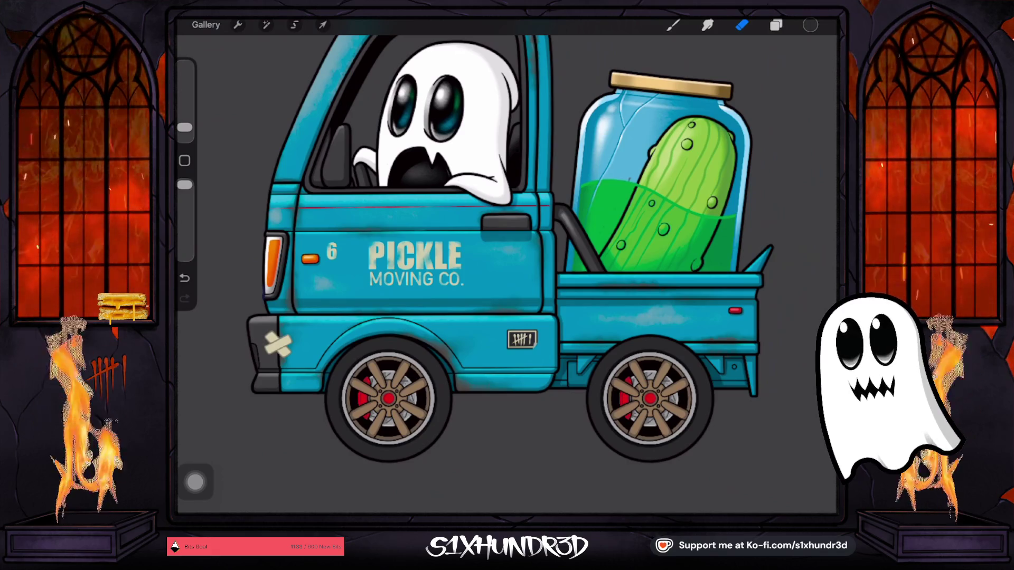
{"action": "scroll", "coordinate": [403, 200], "scroll_direction": "up", "scroll_amount": 5}
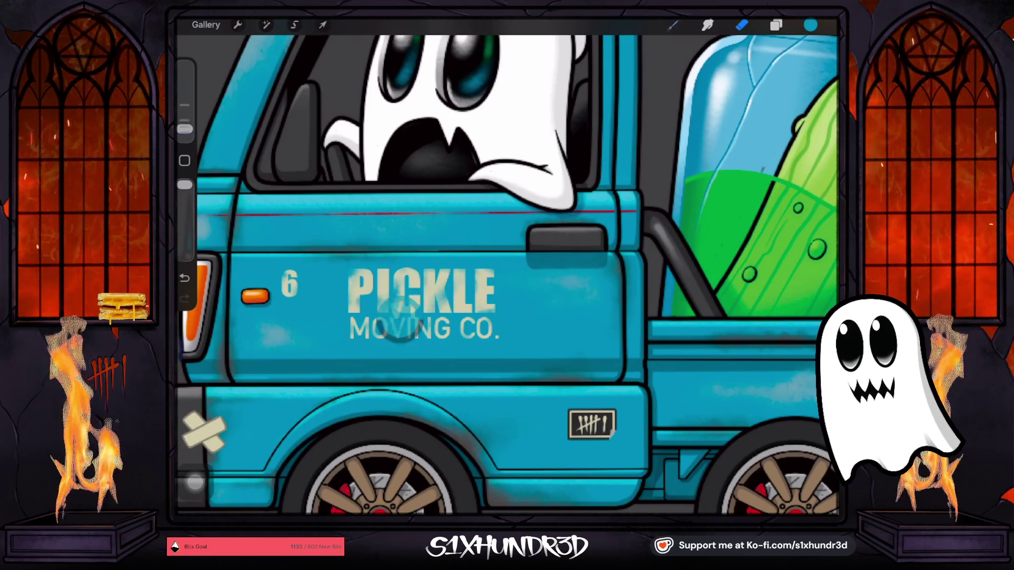
Eyedrop the teal paint from the truck door near the handle.
{"action": "left_click", "coordinate": [673, 25]}
{"action": "left_click", "coordinate": [590, 252]}
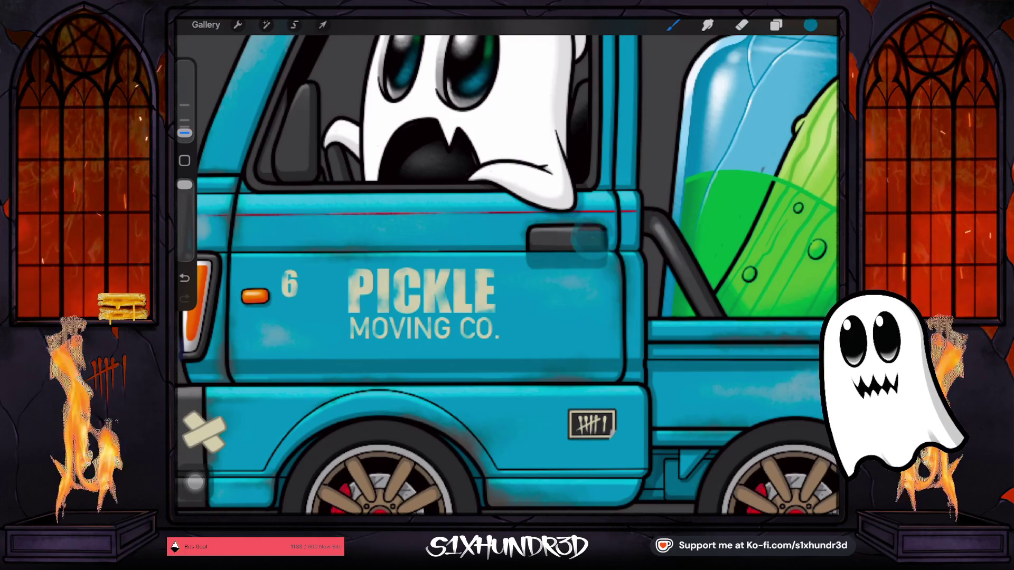
{"action": "left_click", "coordinate": [810, 25]}
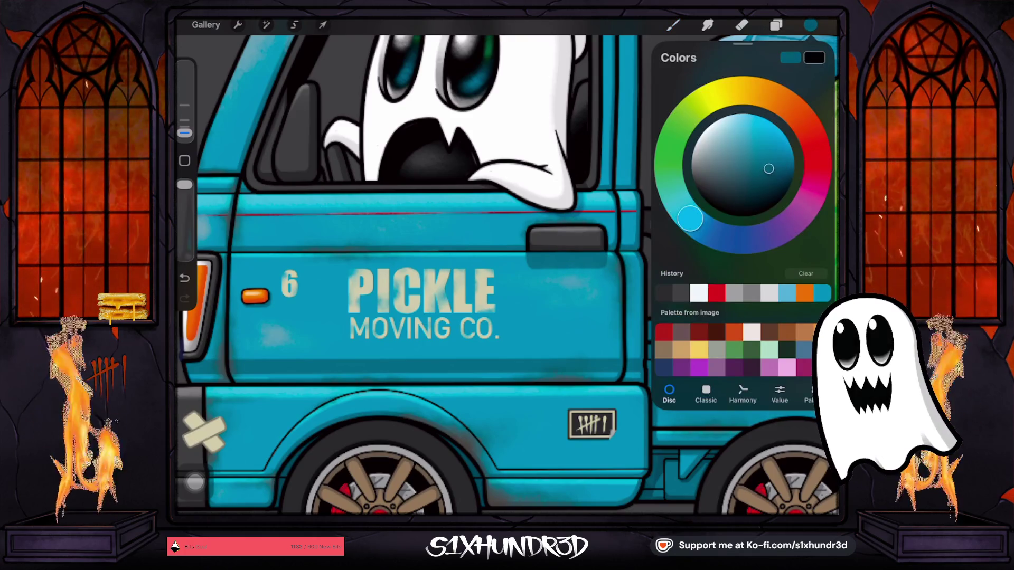
Browse the layer stack, checking Layer 91, and make Layer 68 the working layer.
{"action": "left_click", "coordinate": [776, 25]}
{"action": "left_click", "coordinate": [743, 250]}
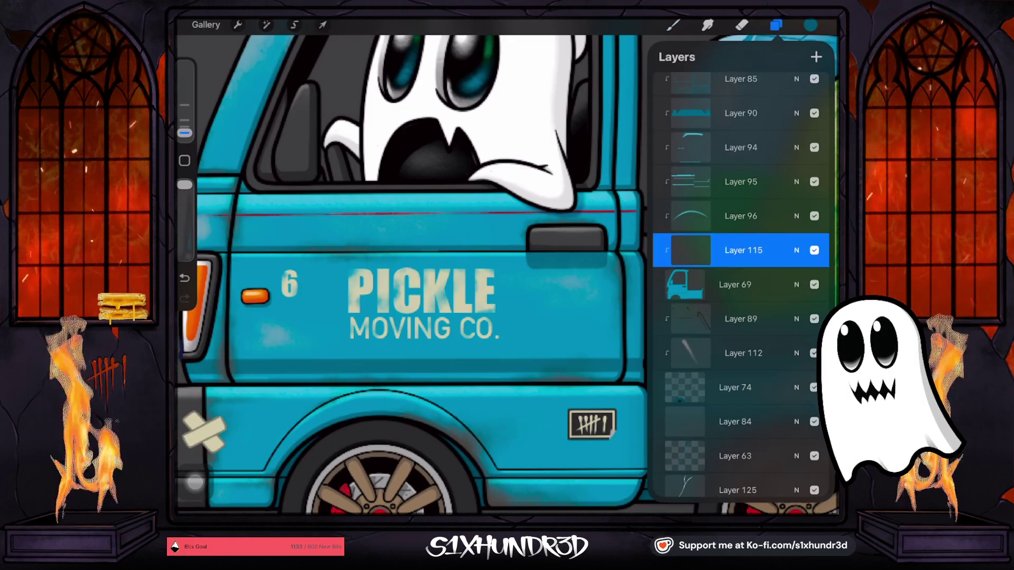
{"action": "scroll", "coordinate": [739, 285], "scroll_direction": "up", "scroll_amount": 1}
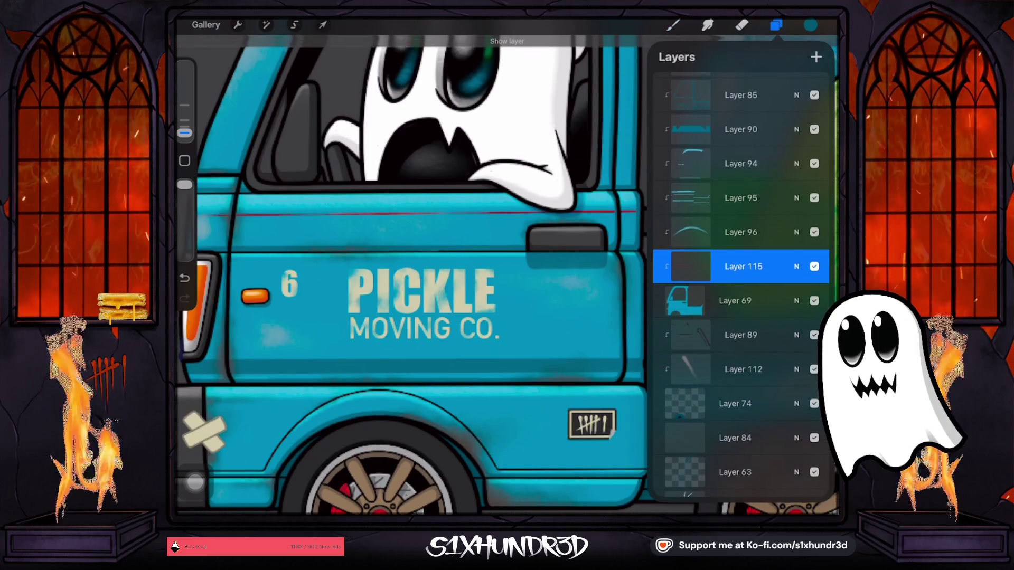
{"action": "scroll", "coordinate": [739, 285], "scroll_direction": "up", "scroll_amount": 2}
{"action": "scroll", "coordinate": [739, 285], "scroll_direction": "up", "scroll_amount": 1}
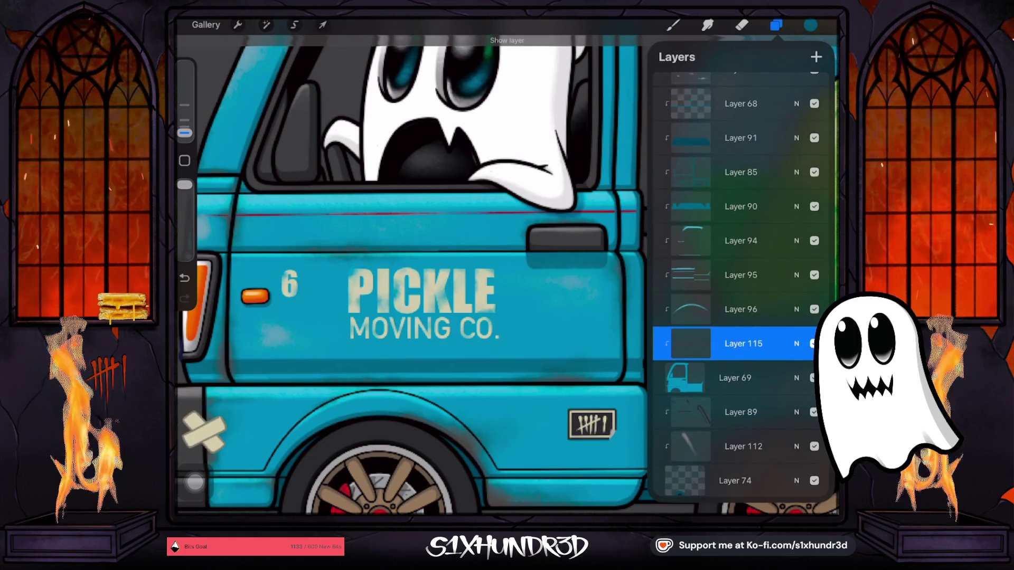
{"action": "scroll", "coordinate": [739, 285], "scroll_direction": "up", "scroll_amount": 1}
{"action": "left_click", "coordinate": [741, 162]}
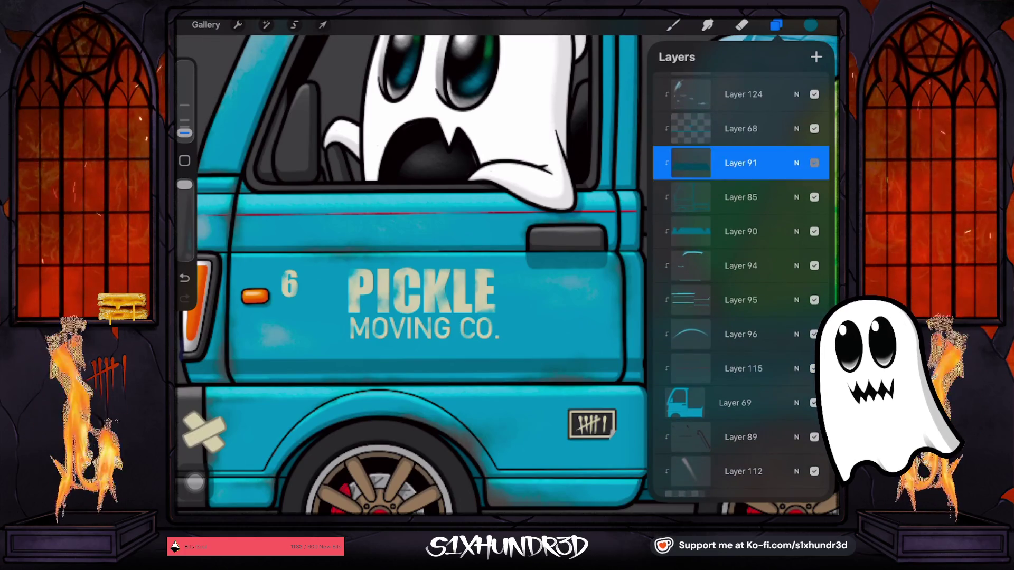
{"action": "scroll", "coordinate": [739, 285], "scroll_direction": "up", "scroll_amount": 1}
{"action": "left_click", "coordinate": [815, 206]}
{"action": "left_click", "coordinate": [814, 206]}
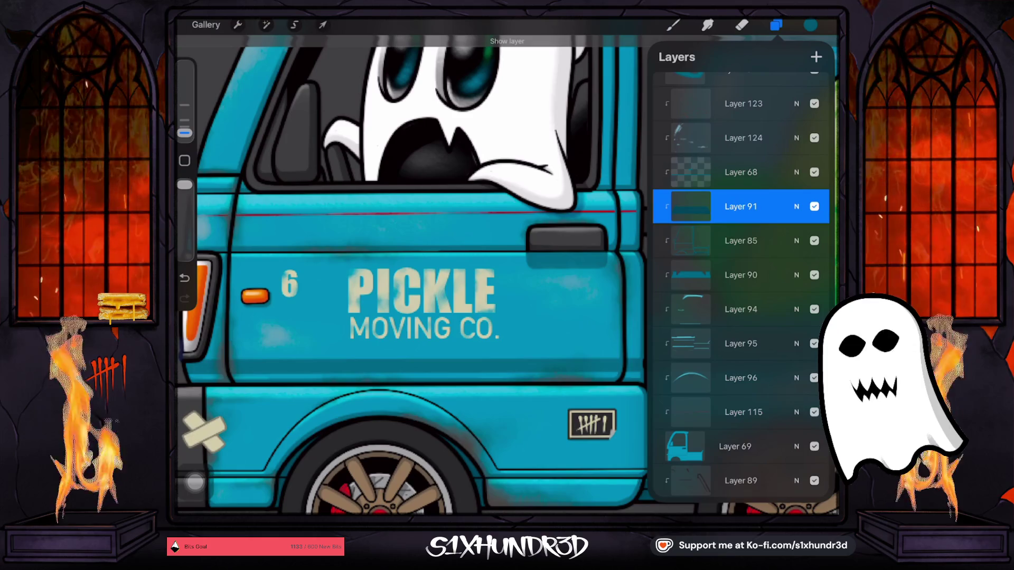
{"action": "left_click", "coordinate": [814, 207]}
{"action": "left_click", "coordinate": [815, 206]}
{"action": "left_click", "coordinate": [741, 172]}
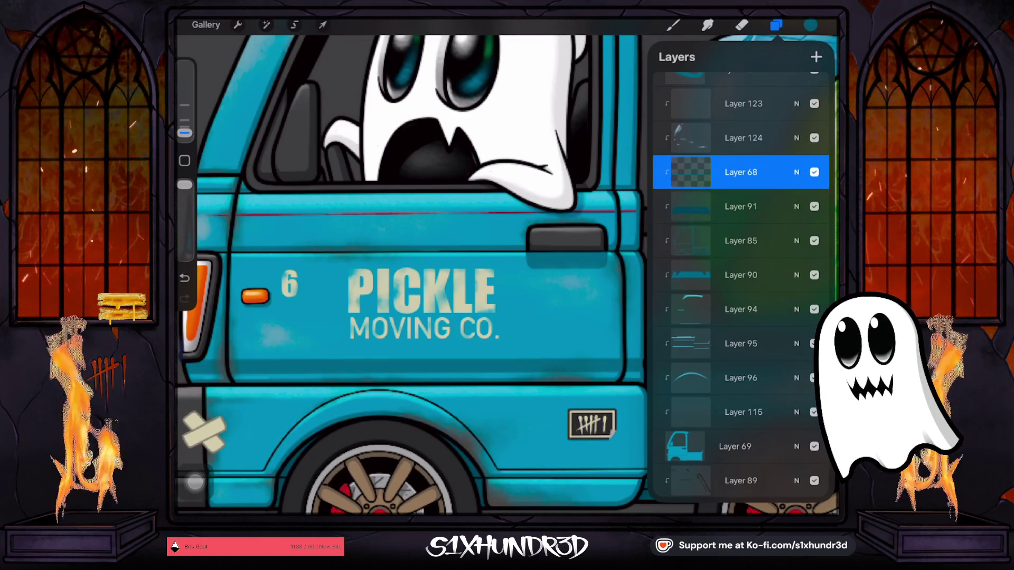
Choose a different painting brush from the Brush Library.
{"action": "left_click", "coordinate": [673, 25]}
{"action": "scroll", "coordinate": [713, 264], "scroll_direction": "down", "scroll_amount": 5}
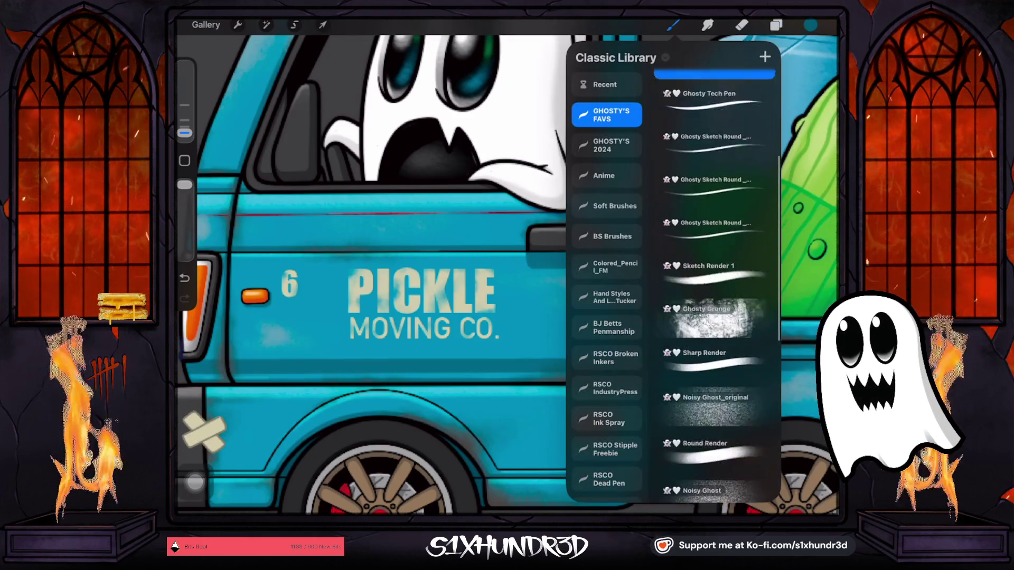
{"action": "scroll", "coordinate": [713, 264], "scroll_direction": "up", "scroll_amount": 10}
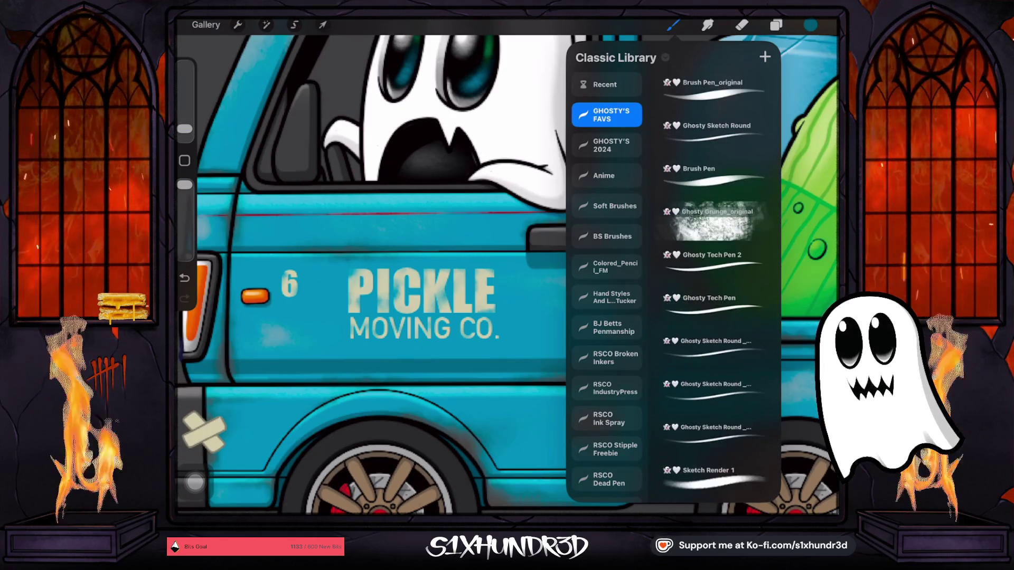
{"action": "left_click", "coordinate": [709, 301]}
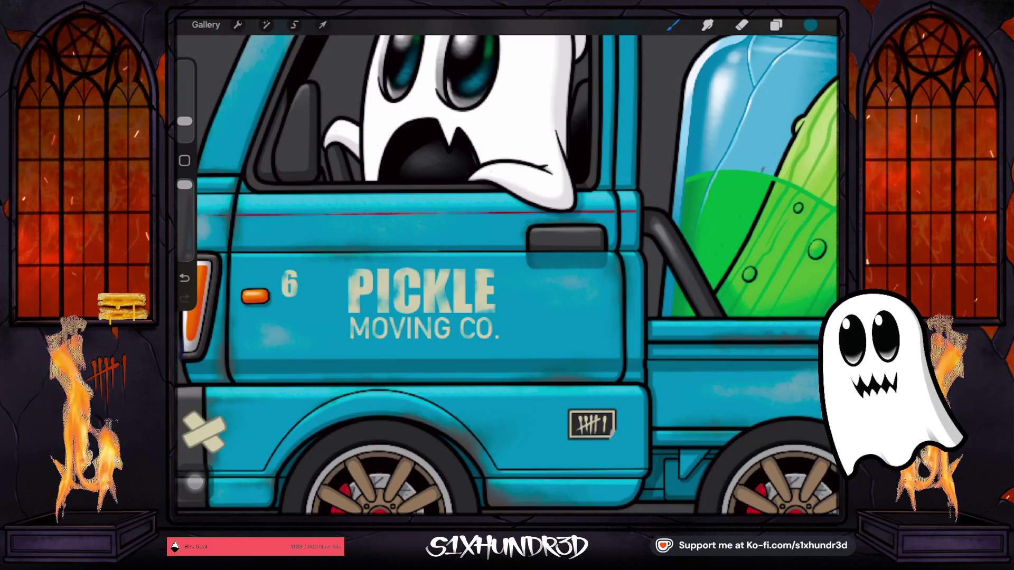
Undo the previous stroke, lower brush opacity, and repaint soft shadow under the door handle.
{"action": "left_click", "coordinate": [811, 25]}
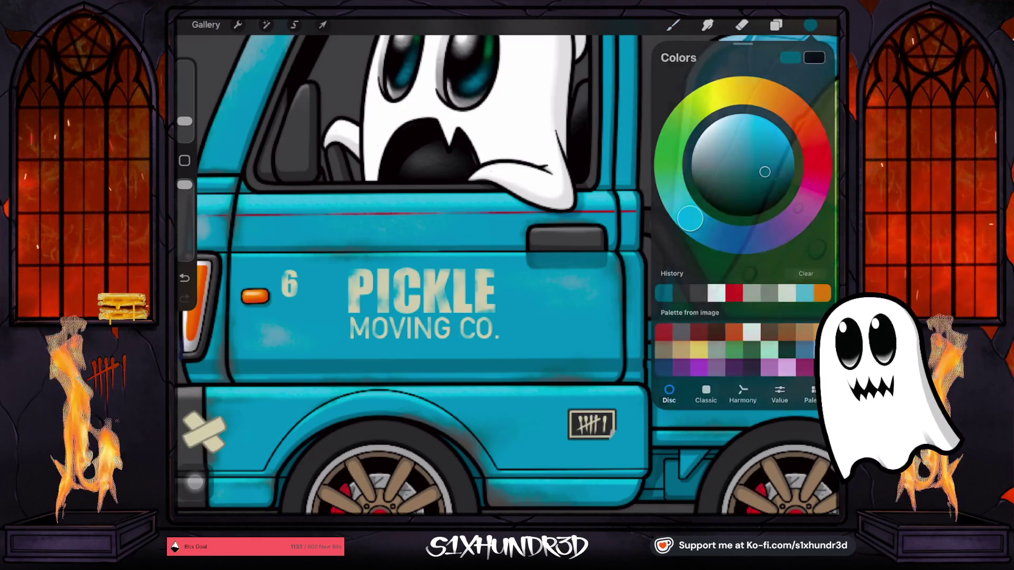
{"action": "left_click", "coordinate": [673, 25]}
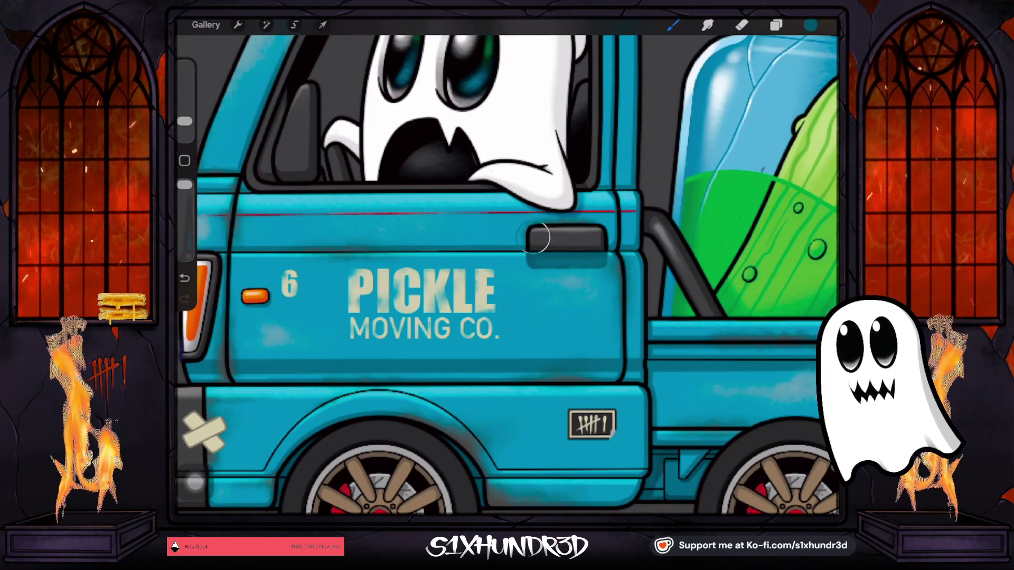
{"action": "left_click", "coordinate": [811, 25]}
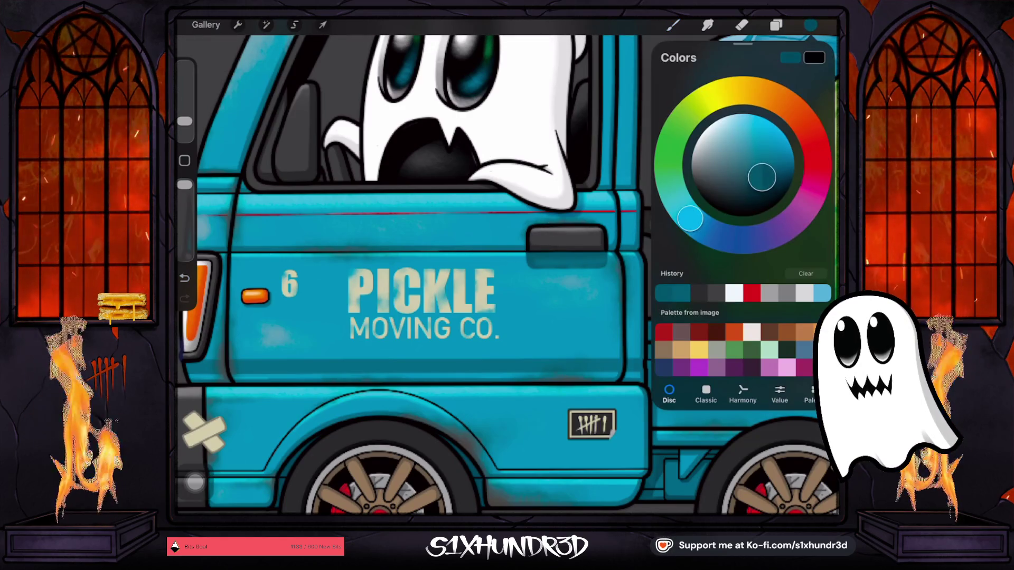
{"action": "left_click", "coordinate": [811, 25]}
{"action": "left_click", "coordinate": [184, 278]}
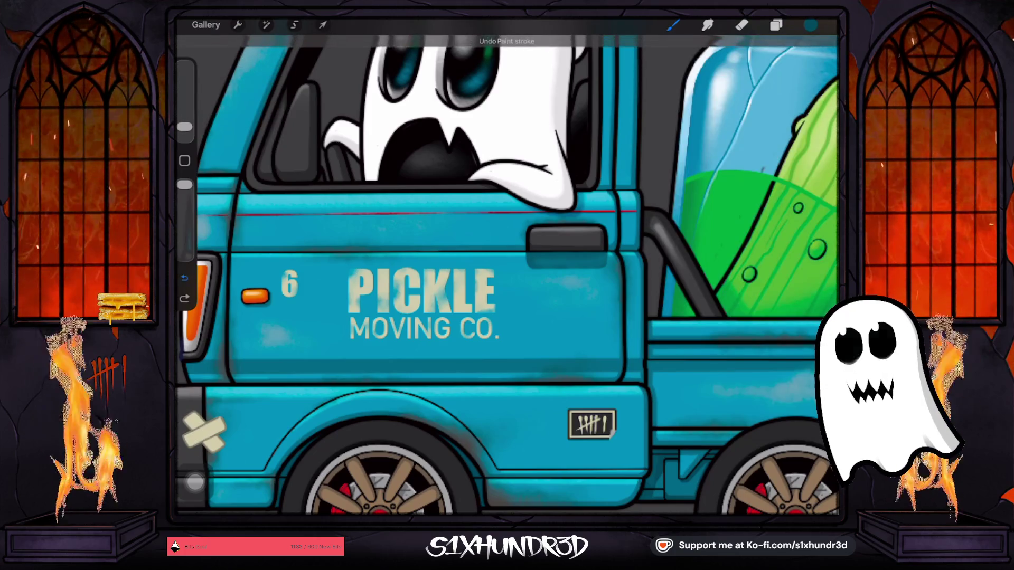
{"action": "scroll", "coordinate": [599, 273], "scroll_direction": "up", "scroll_amount": 5}
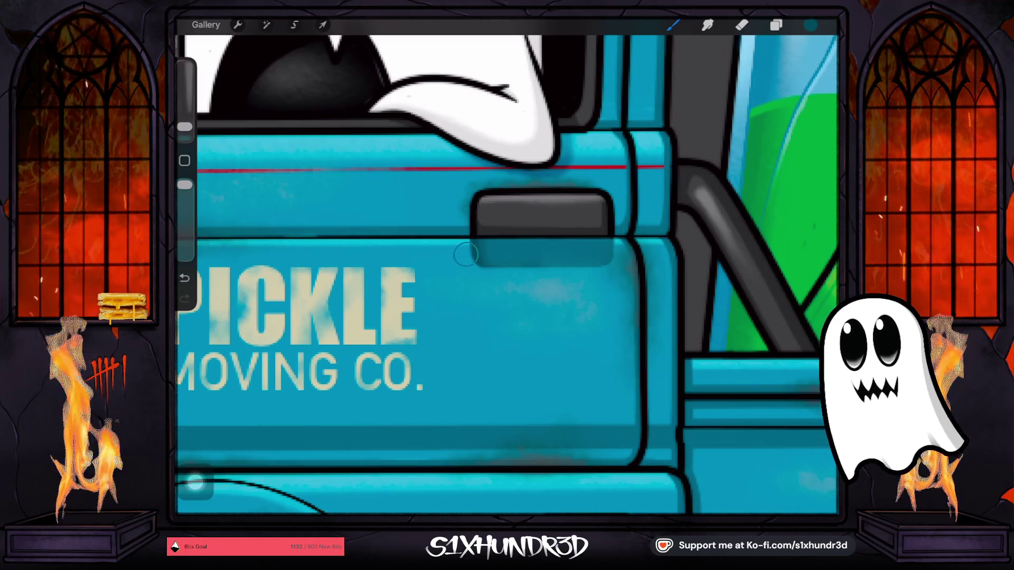
{"action": "left_click_drag", "start_coordinate": [185, 184], "coordinate": [185, 203]}
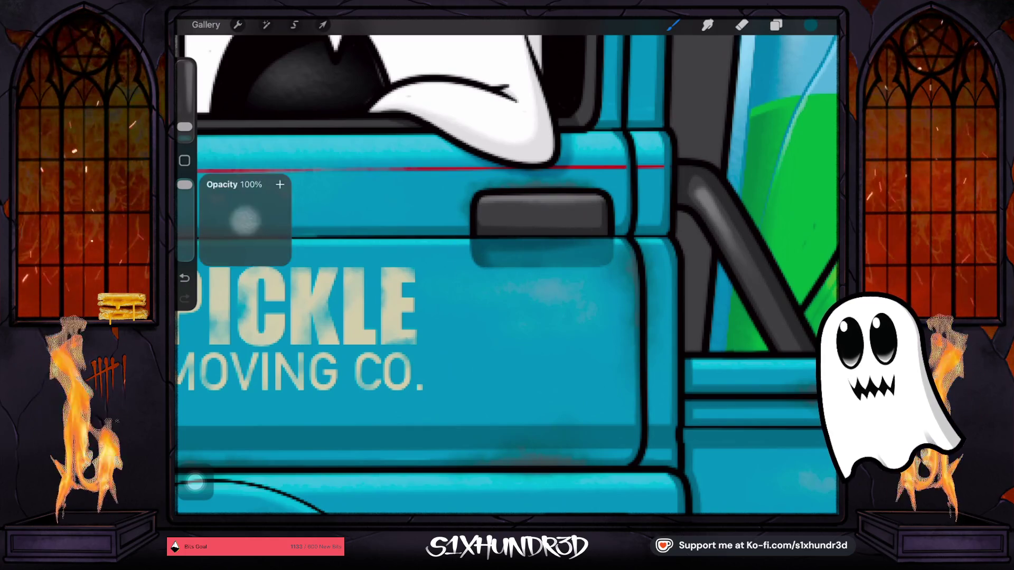
{"action": "key", "text": "ctrl+z"}
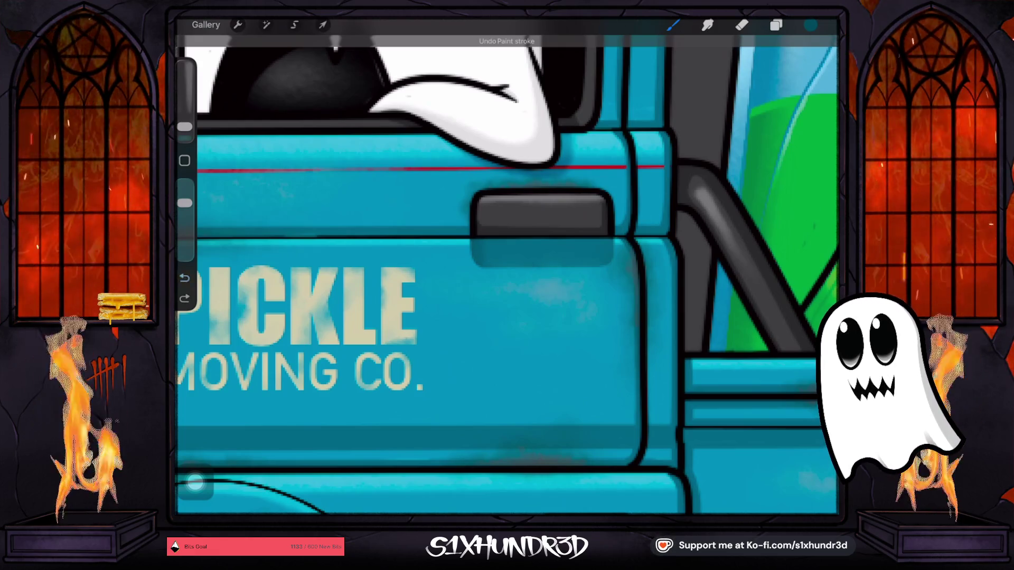
{"action": "left_click_drag", "start_coordinate": [474, 233], "coordinate": [469, 261]}
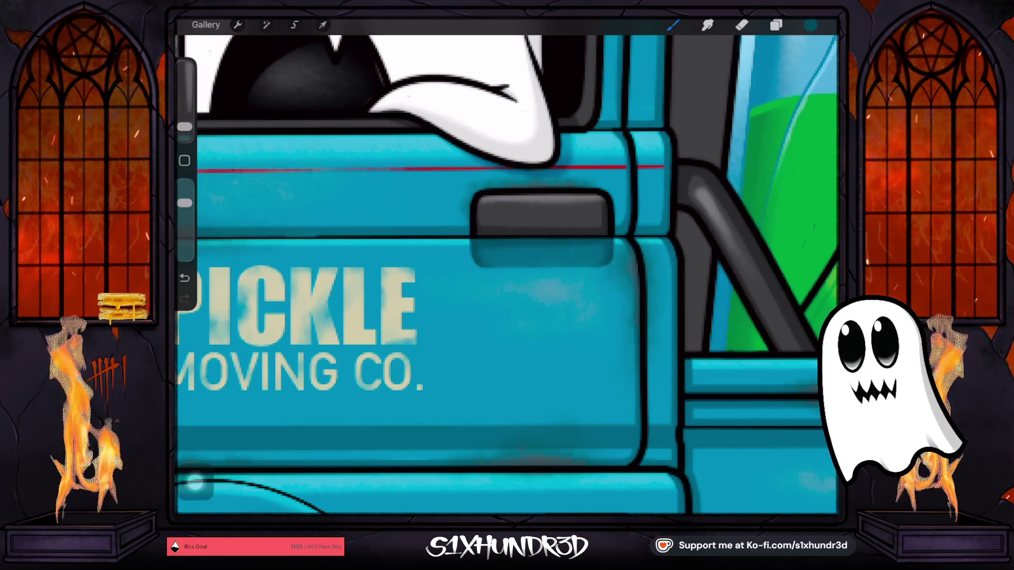
{"action": "left_click_drag", "start_coordinate": [462, 243], "coordinate": [686, 106]}
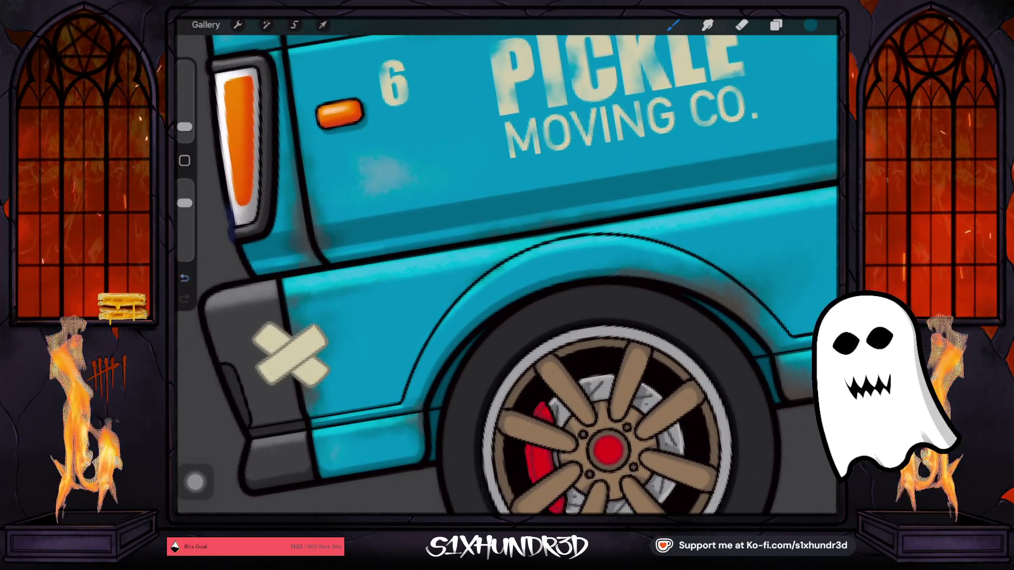
Make Layer 123 visible and clear all its contents.
{"action": "left_click_drag", "start_coordinate": [607, 316], "coordinate": [534, 328]}
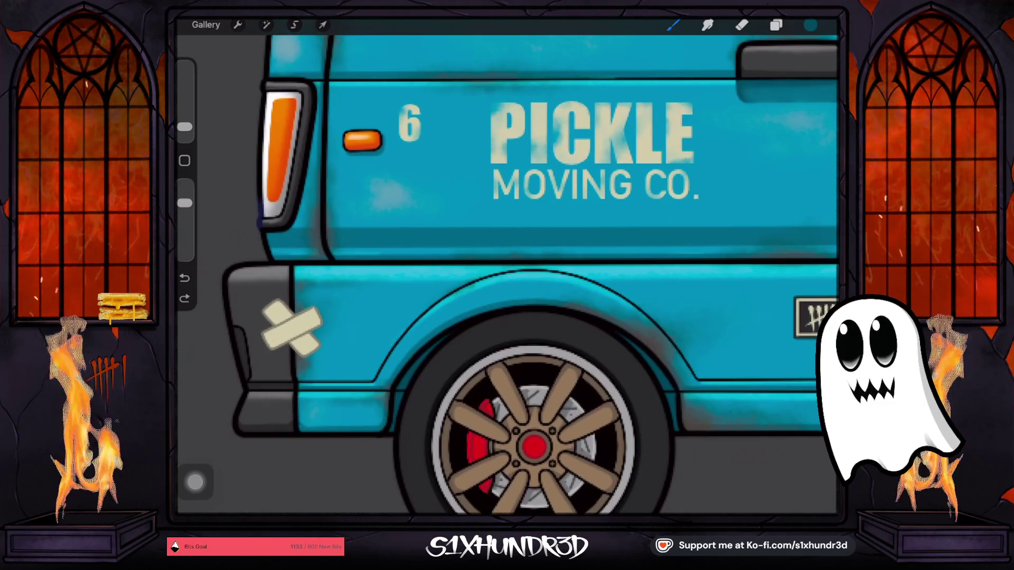
{"action": "left_click", "coordinate": [776, 25]}
{"action": "left_click", "coordinate": [743, 216]}
{"action": "left_click", "coordinate": [814, 216]}
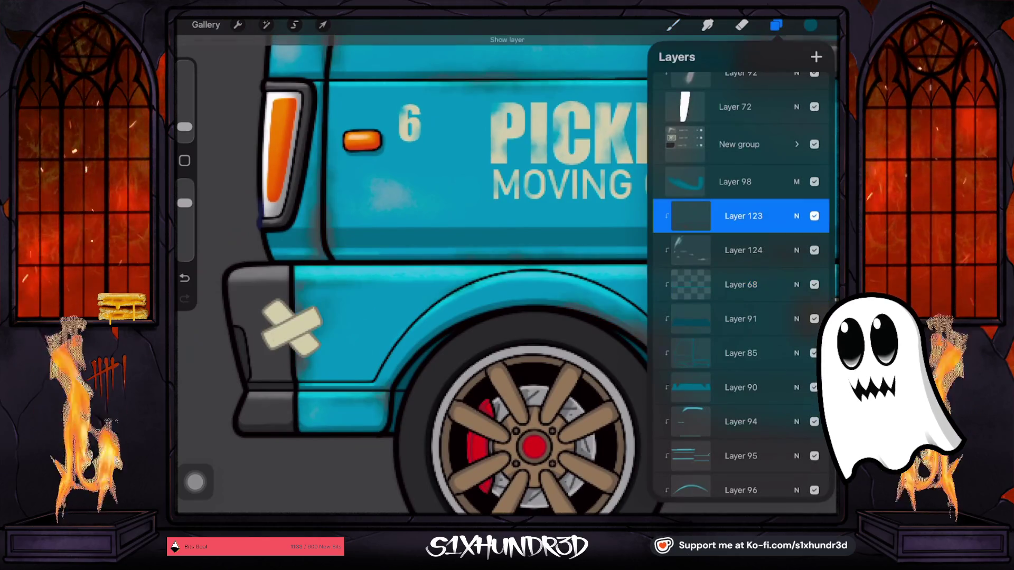
{"action": "left_click", "coordinate": [691, 216]}
{"action": "left_click", "coordinate": [583, 163]}
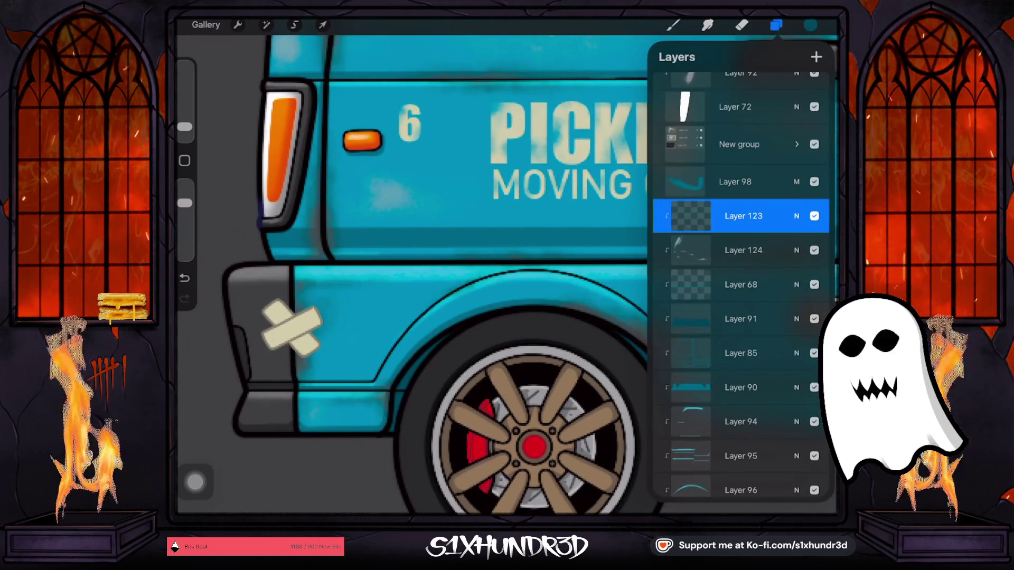
{"action": "left_click", "coordinate": [673, 25]}
Zoom onto the rear corner and dab teal paint near the tail light, undoing unwanted strokes.
{"action": "left_click_drag", "start_coordinate": [528, 317], "coordinate": [607, 274]}
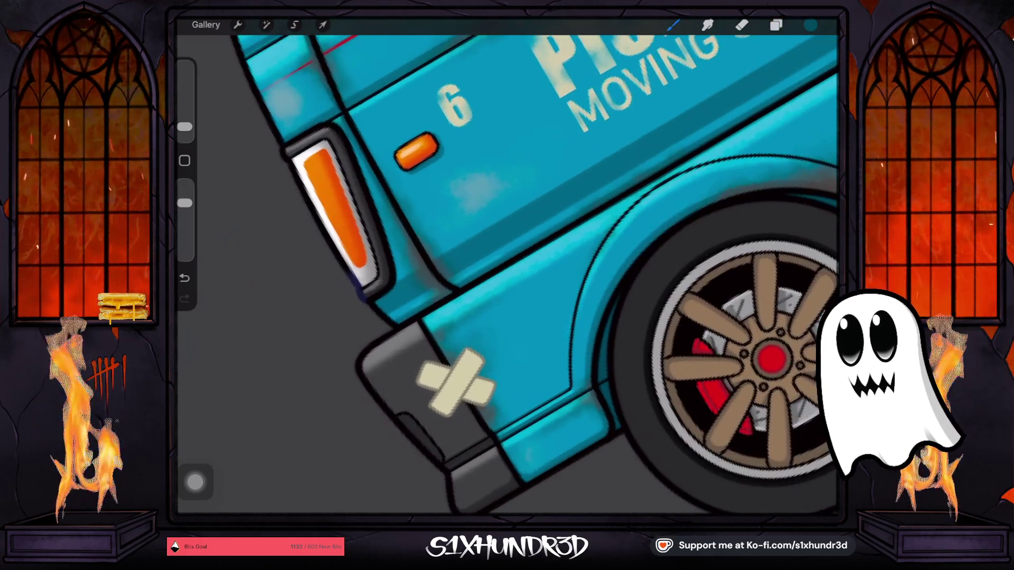
{"action": "left_click", "coordinate": [810, 25]}
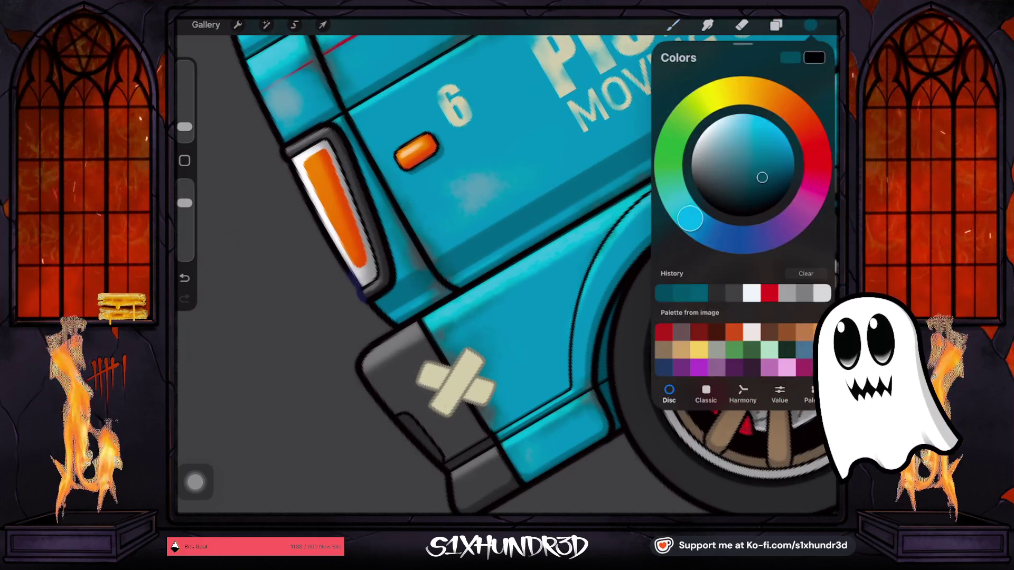
{"action": "left_click", "coordinate": [401, 288]}
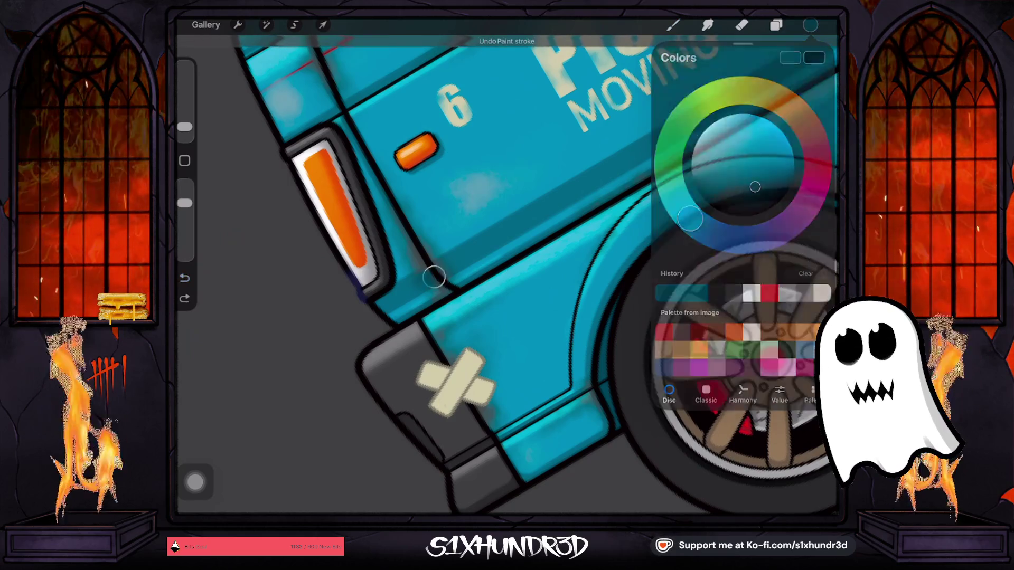
{"action": "left_click", "coordinate": [810, 24]}
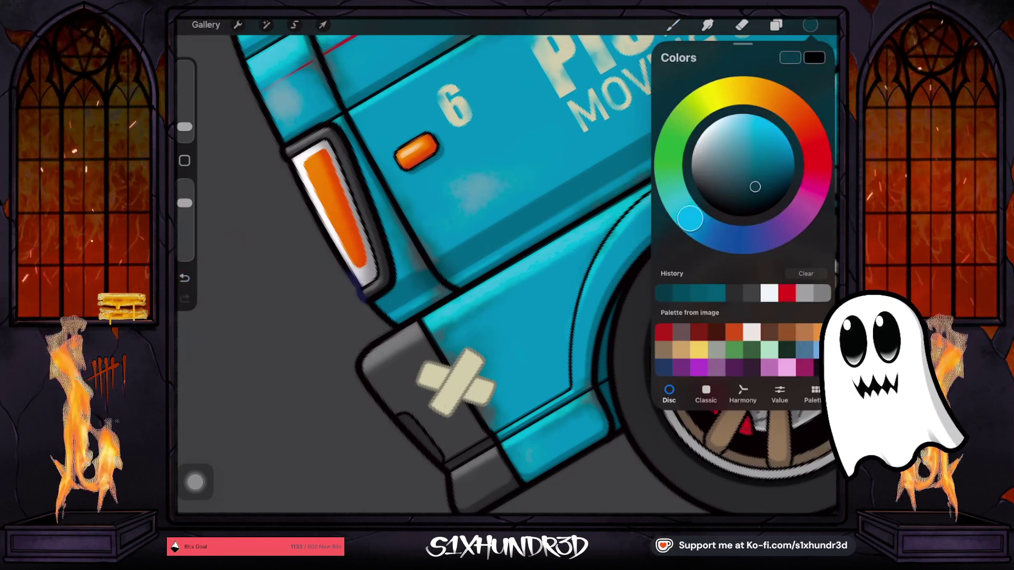
{"action": "key", "text": "ctrl+z"}
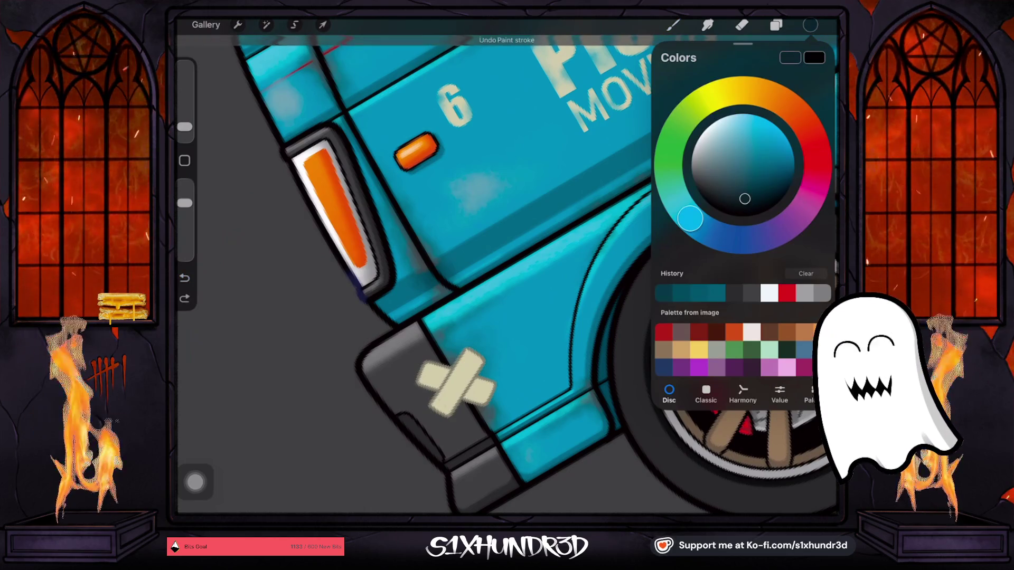
{"action": "key", "text": "ctrl+z"}
{"action": "left_click", "coordinate": [400, 292]}
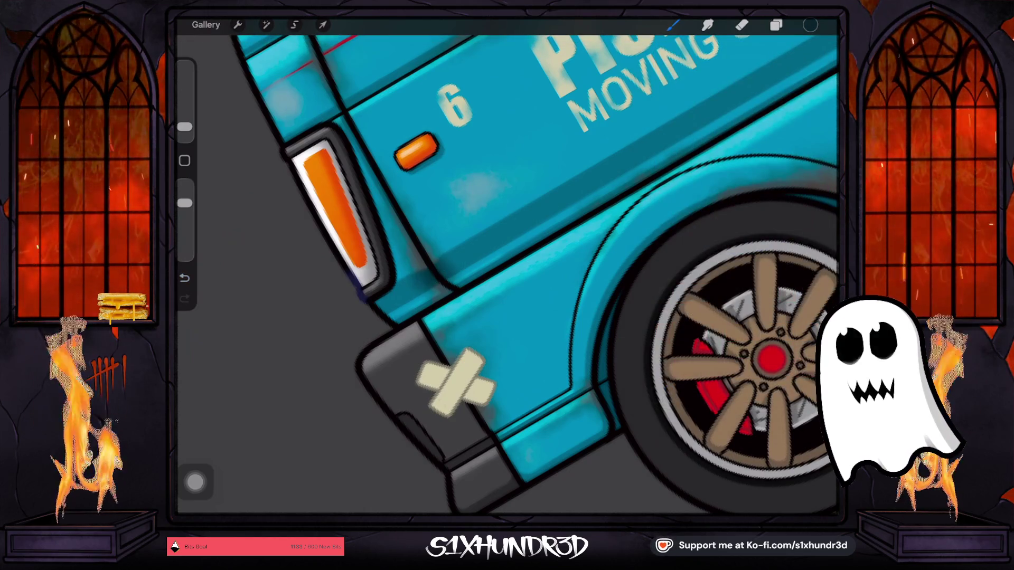
{"action": "scroll", "coordinate": [507, 264], "scroll_direction": "down", "scroll_amount": 5}
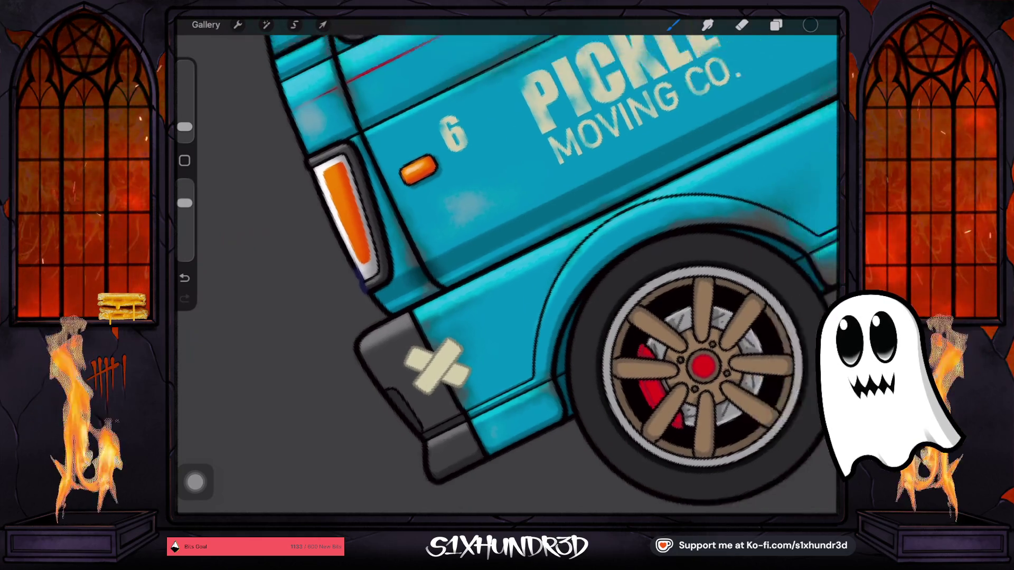
{"action": "key", "text": "ctrl+z"}
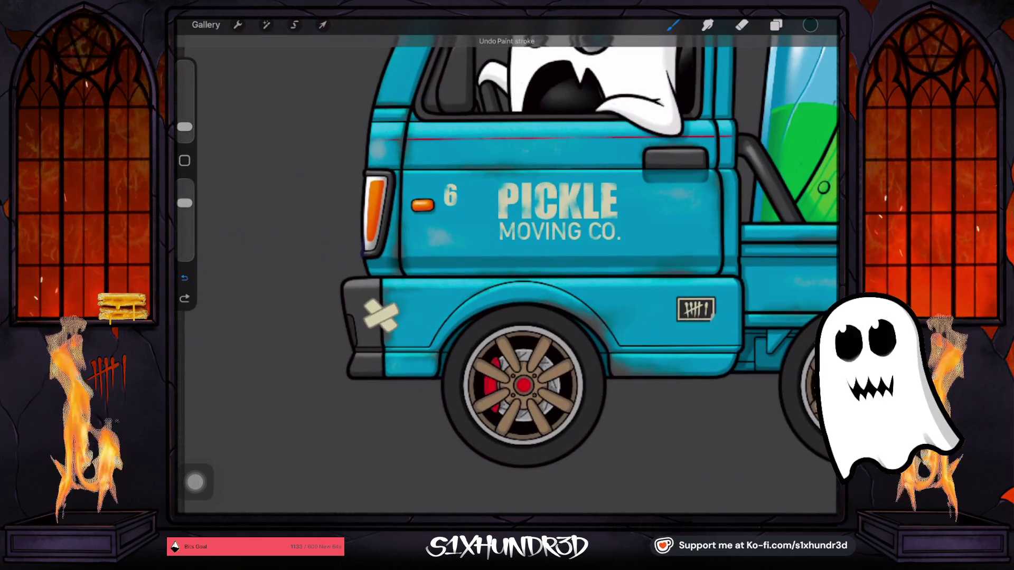
{"action": "scroll", "coordinate": [507, 253], "scroll_direction": "down", "scroll_amount": 5}
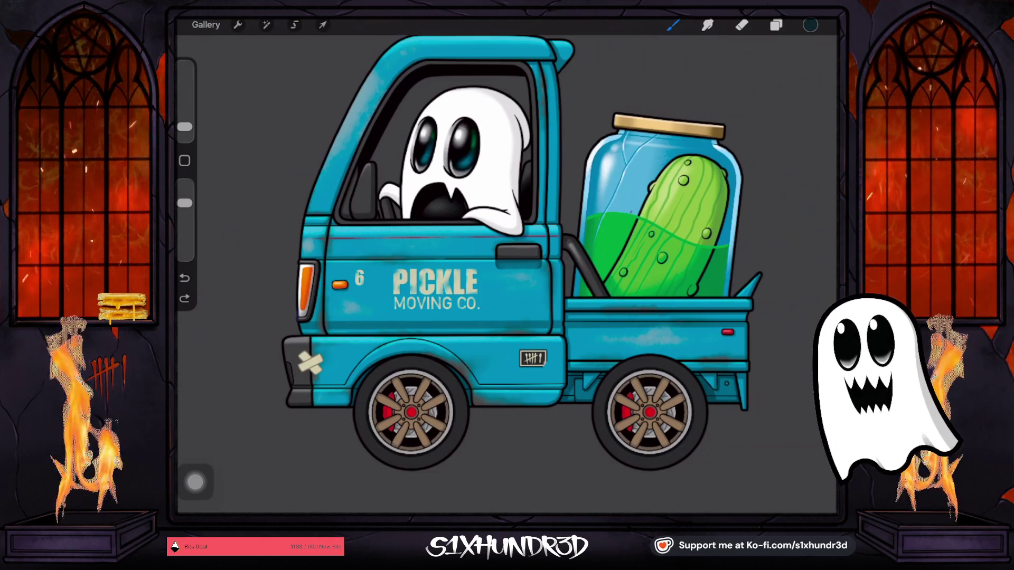
{"action": "scroll", "coordinate": [371, 312], "scroll_direction": "up", "scroll_amount": 5}
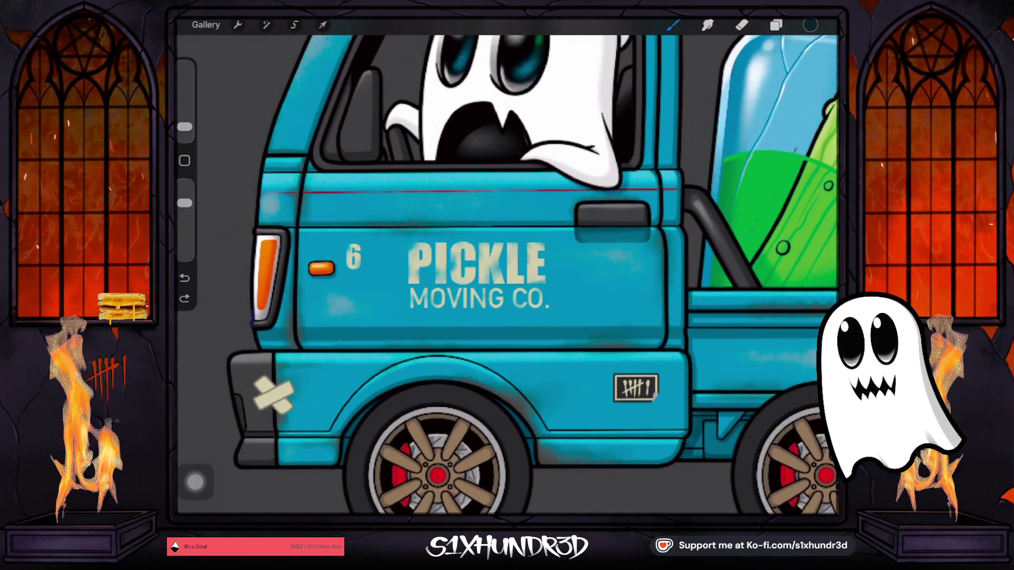
{"action": "scroll", "coordinate": [507, 275], "scroll_direction": "down", "scroll_amount": 2}
{"action": "scroll", "coordinate": [507, 275], "scroll_direction": "down", "scroll_amount": 2}
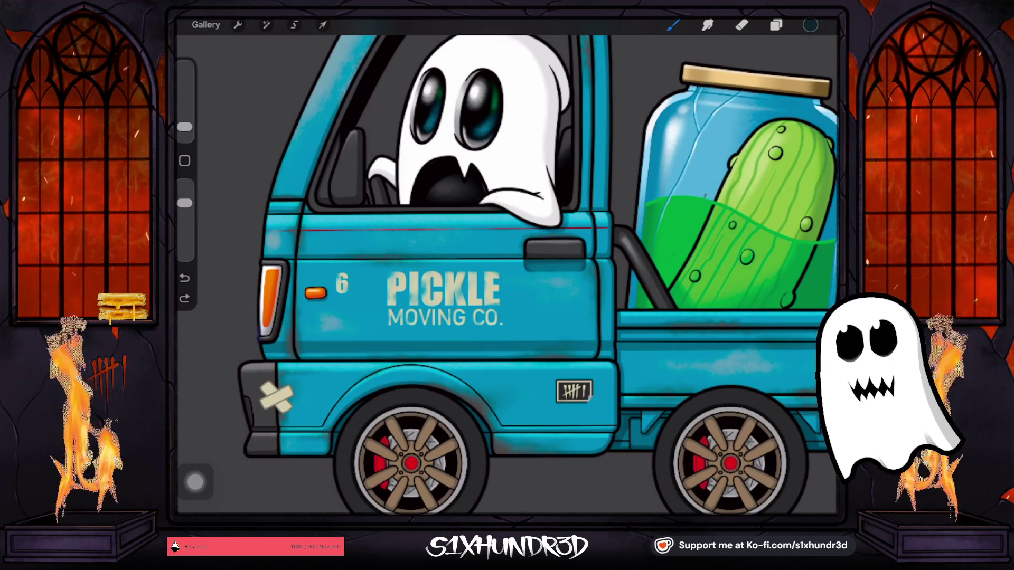
{"action": "scroll", "coordinate": [507, 275], "scroll_direction": "down", "scroll_amount": 2}
{"action": "scroll", "coordinate": [507, 275], "scroll_direction": "down", "scroll_amount": 2}
{"action": "scroll", "coordinate": [507, 275], "scroll_direction": "down", "scroll_amount": 1}
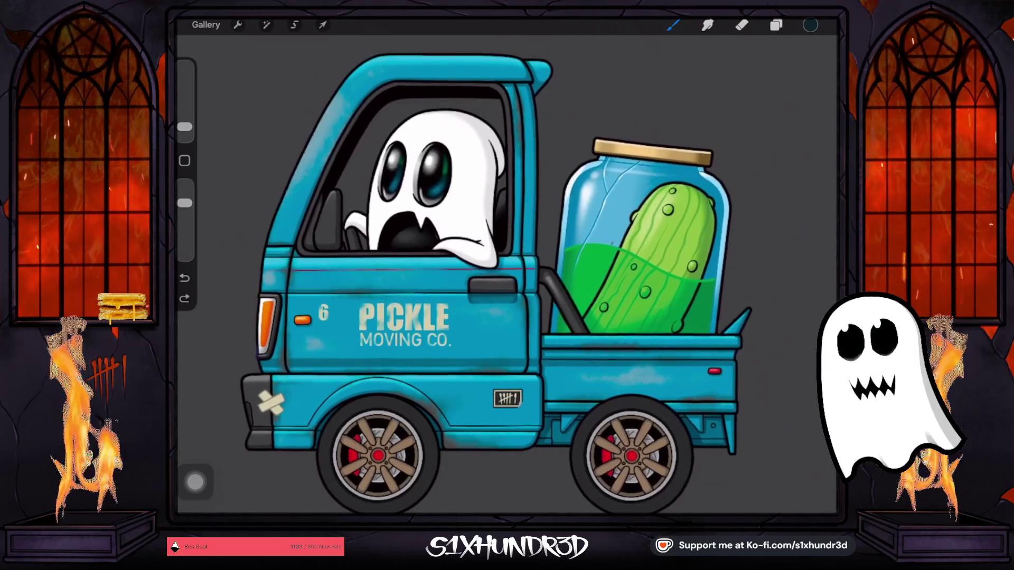
{"action": "scroll", "coordinate": [507, 274], "scroll_direction": "down", "scroll_amount": 1}
{"action": "scroll", "coordinate": [507, 274], "scroll_direction": "down", "scroll_amount": 1}
{"action": "scroll", "coordinate": [507, 275], "scroll_direction": "down", "scroll_amount": 1}
{"action": "scroll", "coordinate": [507, 275], "scroll_direction": "down", "scroll_amount": 1}
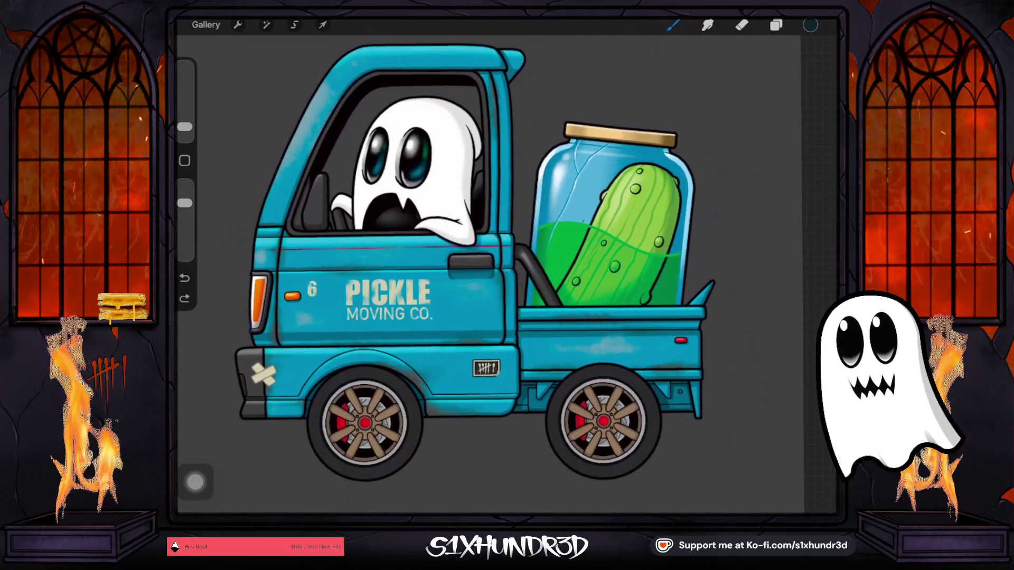
{"action": "scroll", "coordinate": [507, 274], "scroll_direction": "down", "scroll_amount": 1}
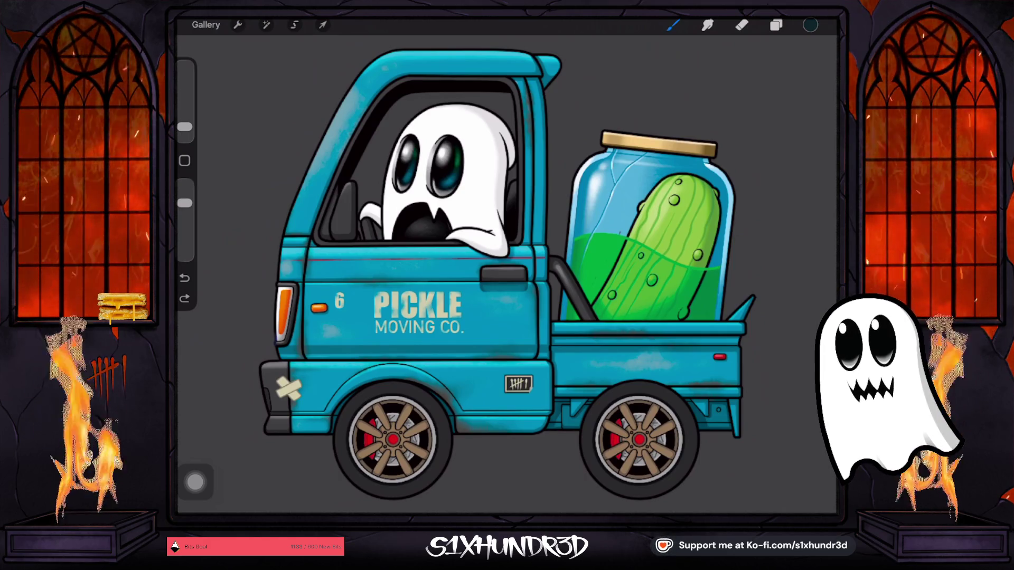
{"action": "scroll", "coordinate": [515, 280], "scroll_direction": "up", "scroll_amount": 2}
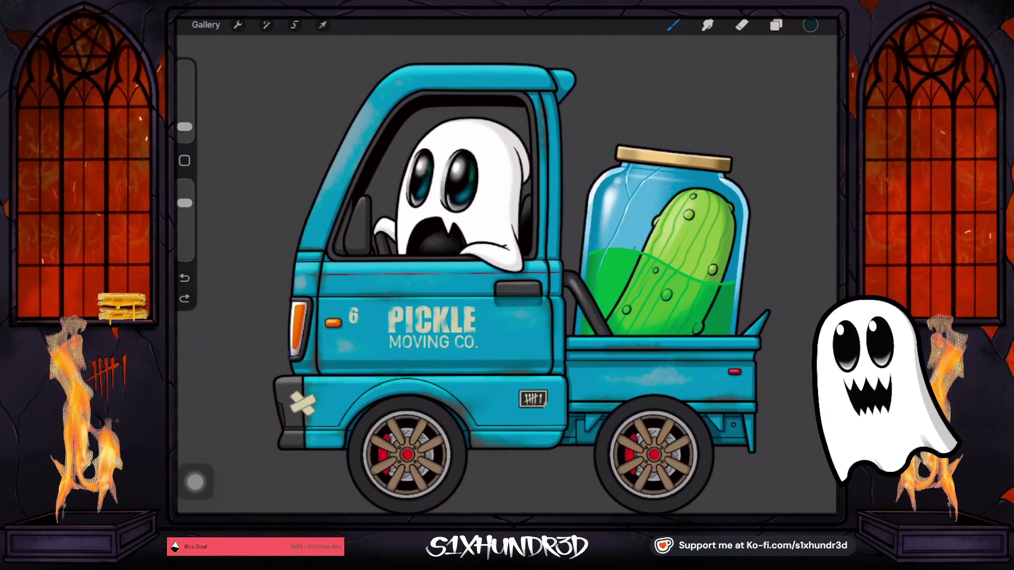
Zoom in on the jar and eyedrop the pickle's light green.
{"action": "scroll", "coordinate": [581, 264], "scroll_direction": "up", "scroll_amount": 5}
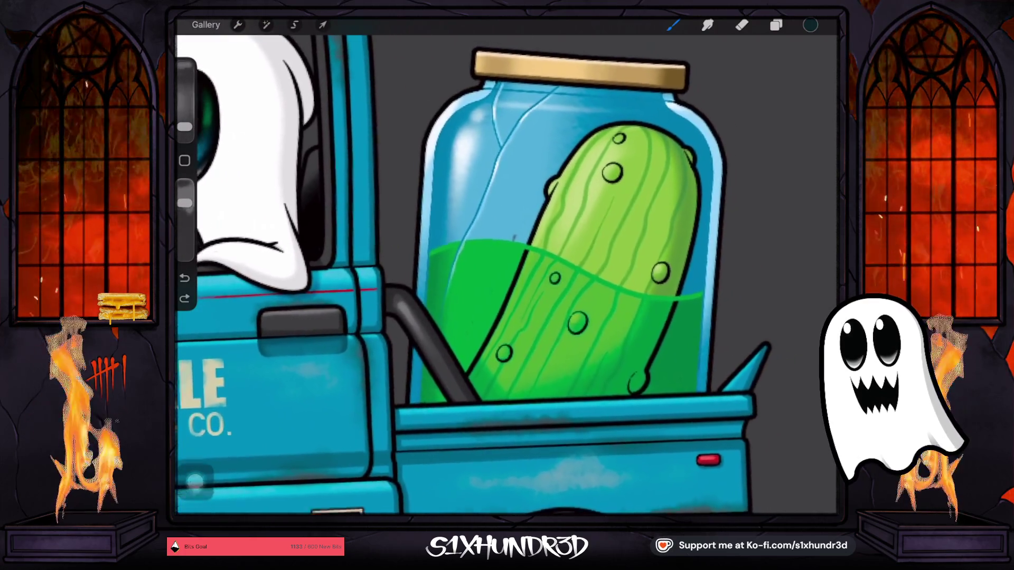
{"action": "scroll", "coordinate": [580, 264], "scroll_direction": "down", "scroll_amount": 4}
{"action": "scroll", "coordinate": [581, 264], "scroll_direction": "up", "scroll_amount": 5}
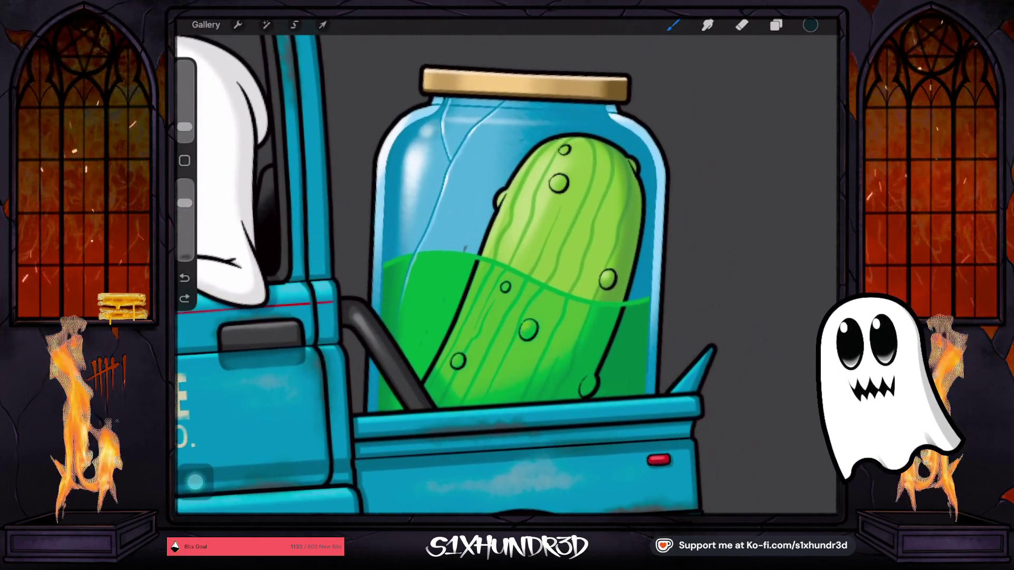
{"action": "scroll", "coordinate": [581, 264], "scroll_direction": "down", "scroll_amount": 6}
{"action": "scroll", "coordinate": [523, 274], "scroll_direction": "up", "scroll_amount": 3}
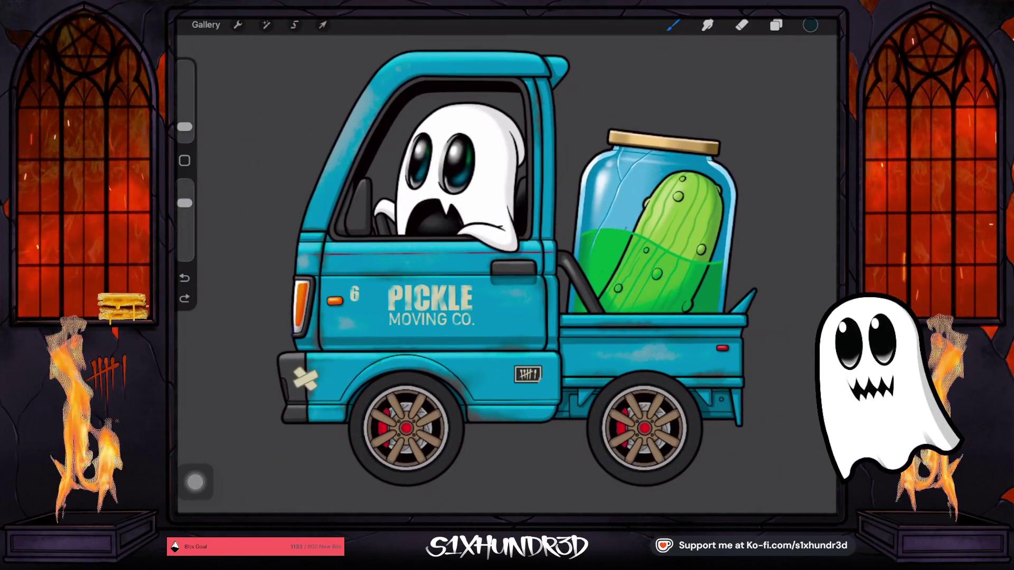
{"action": "scroll", "coordinate": [655, 222], "scroll_direction": "up", "scroll_amount": 5}
{"action": "left_click", "coordinate": [551, 214]}
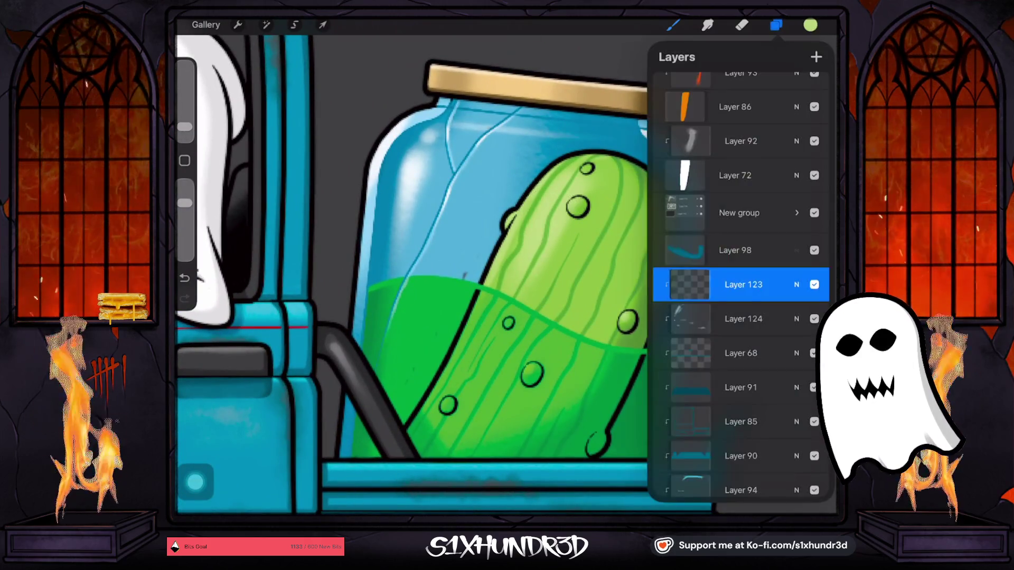
Make Layer 107 the layer to paint on.
{"action": "left_click", "coordinate": [775, 25]}
{"action": "scroll", "coordinate": [739, 274], "scroll_direction": "down", "scroll_amount": 10}
{"action": "scroll", "coordinate": [739, 275], "scroll_direction": "down", "scroll_amount": 5}
{"action": "left_click", "coordinate": [744, 226]}
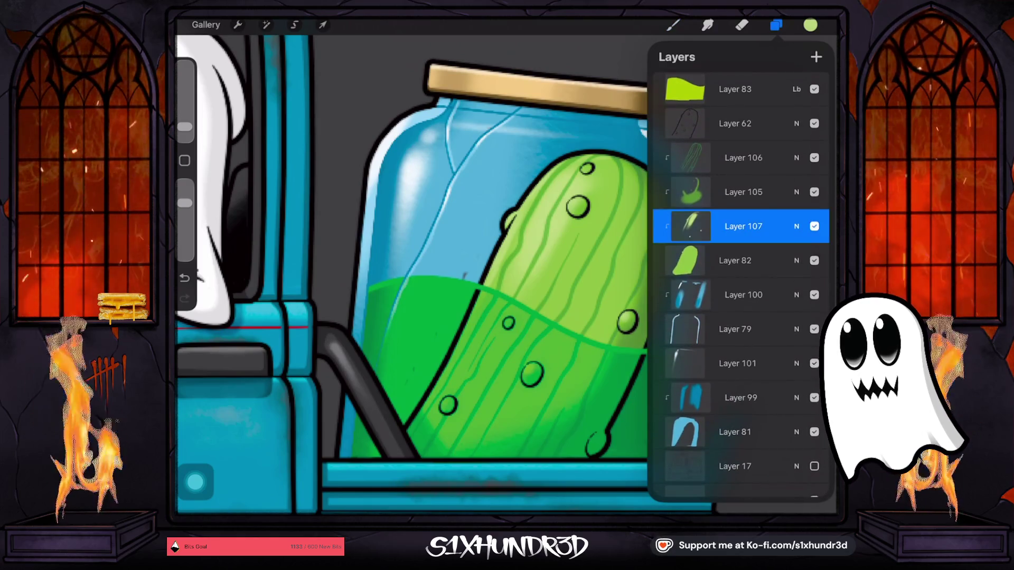
{"action": "left_click", "coordinate": [565, 162]}
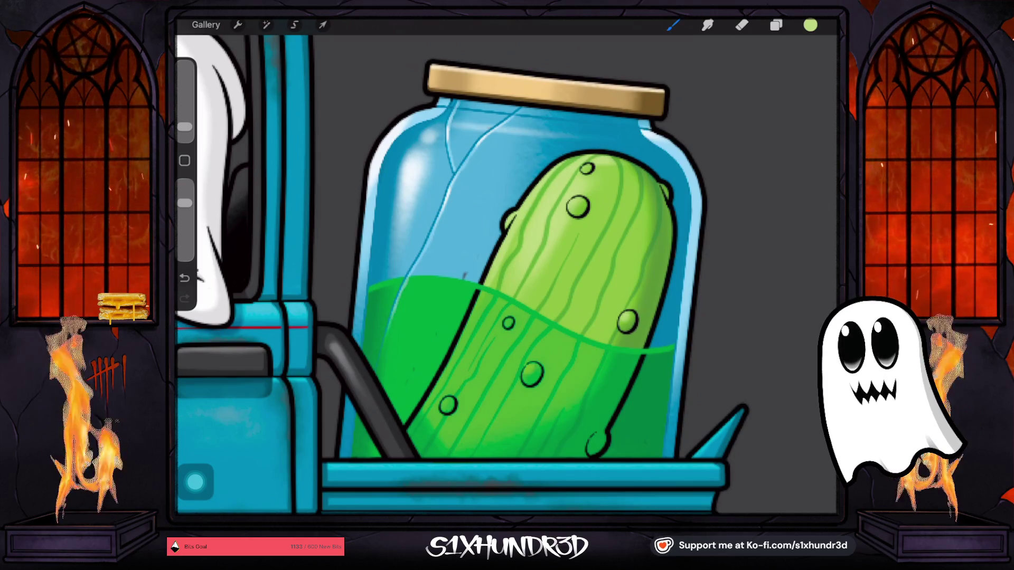
Paint a small paler-green highlight on a pickle bump, then shrink the brush.
{"action": "left_click", "coordinate": [810, 25]}
{"action": "left_click_drag", "start_coordinate": [740, 117], "coordinate": [729, 110]}
{"action": "left_click", "coordinate": [810, 25]}
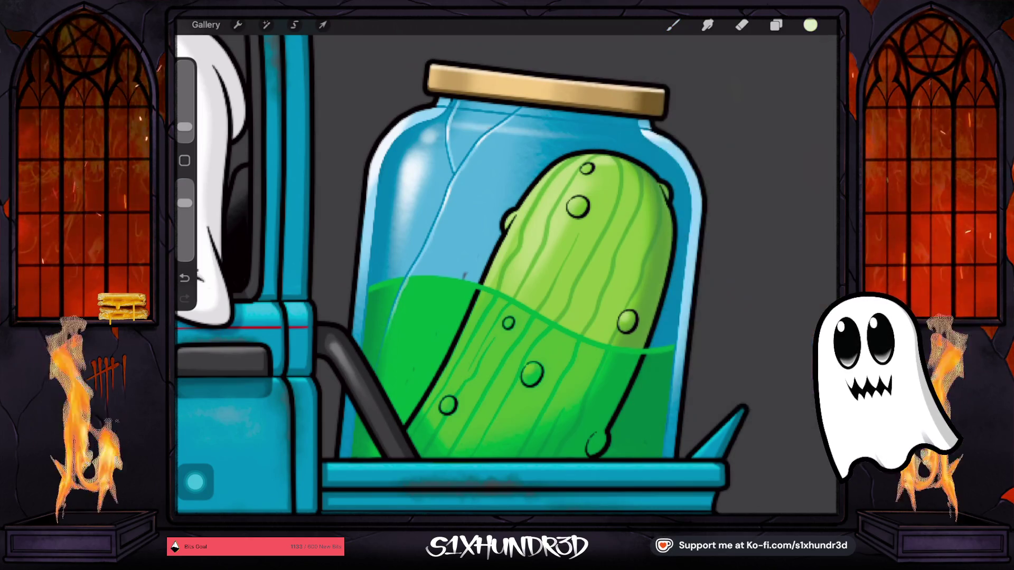
{"action": "left_click_drag", "start_coordinate": [569, 197], "coordinate": [570, 197]}
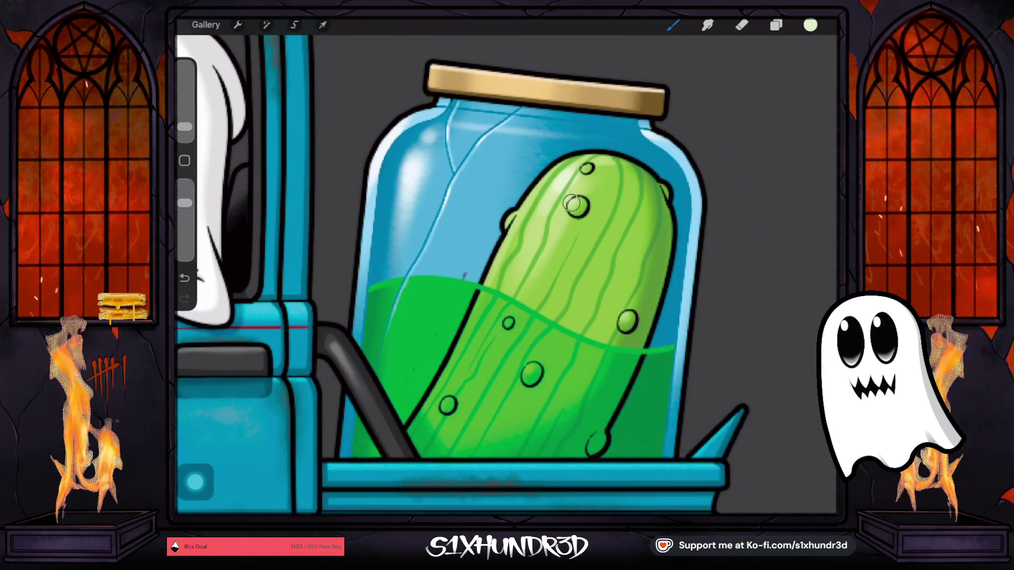
{"action": "left_click_drag", "start_coordinate": [185, 127], "coordinate": [185, 132]}
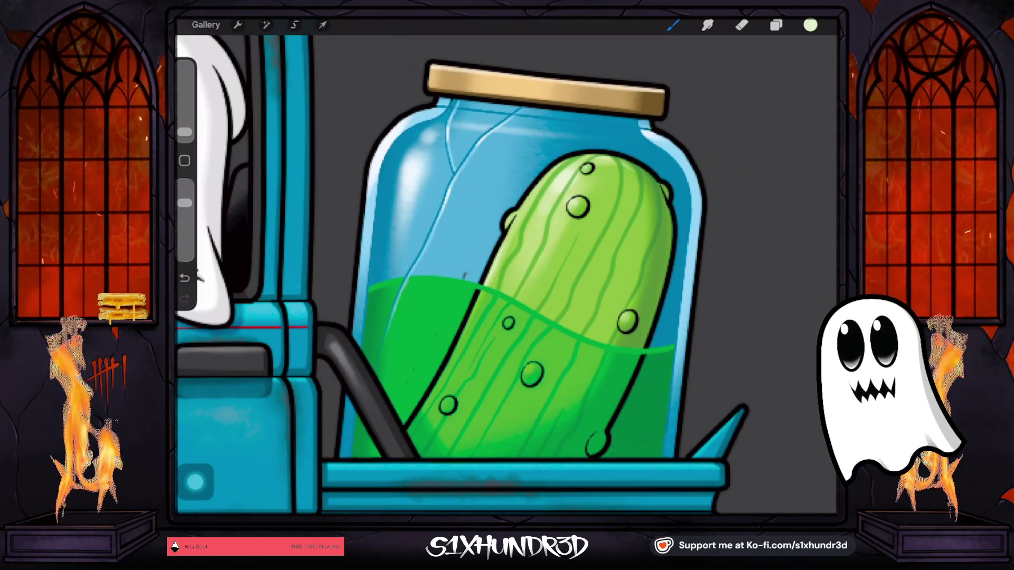
{"action": "scroll", "coordinate": [463, 275], "scroll_direction": "down", "scroll_amount": 1}
{"action": "scroll", "coordinate": [462, 266], "scroll_direction": "down", "scroll_amount": 3}
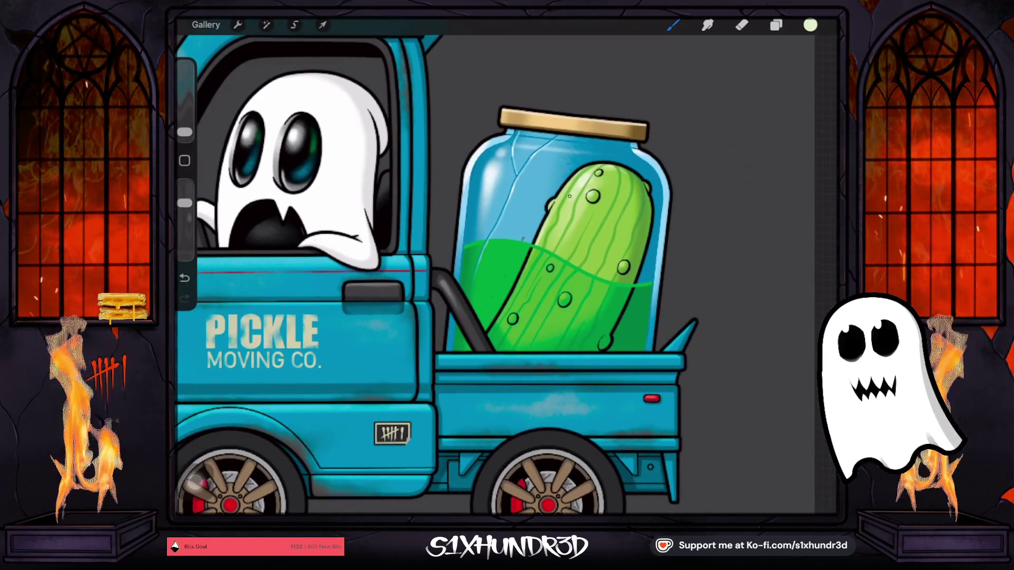
Draw a small bubble outline on the pickle, undo a lower one, and eyedrop the bright green.
{"action": "left_click_drag", "start_coordinate": [185, 132], "coordinate": [184, 128]}
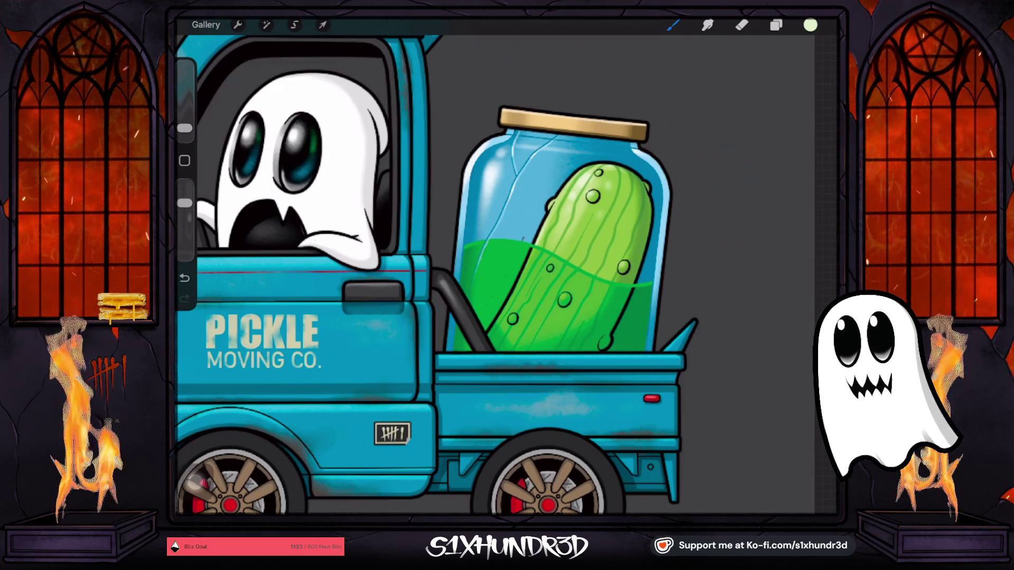
{"action": "left_click_drag", "start_coordinate": [567, 210], "coordinate": [577, 183]}
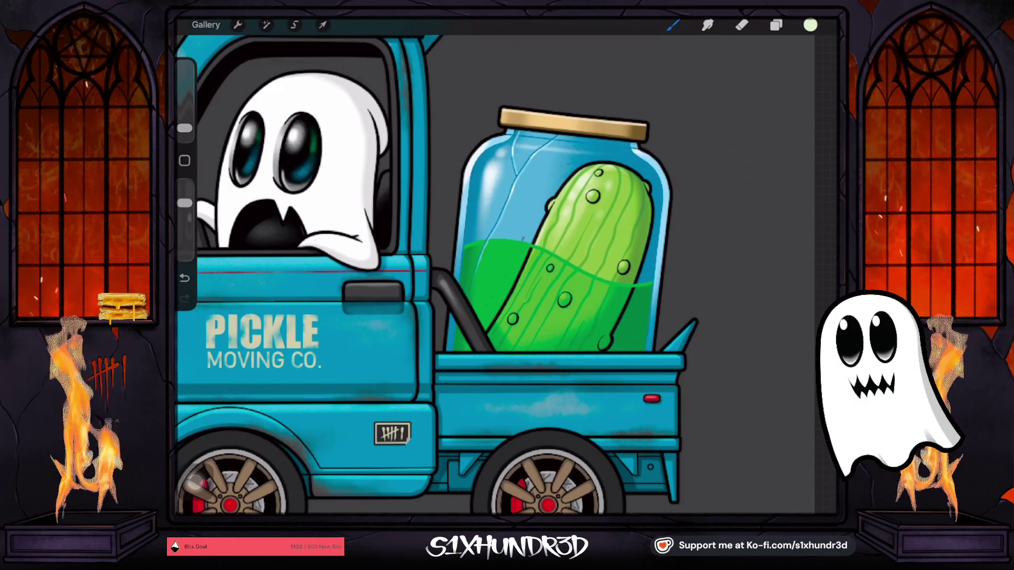
{"action": "left_click_drag", "start_coordinate": [579, 269], "coordinate": [579, 270]}
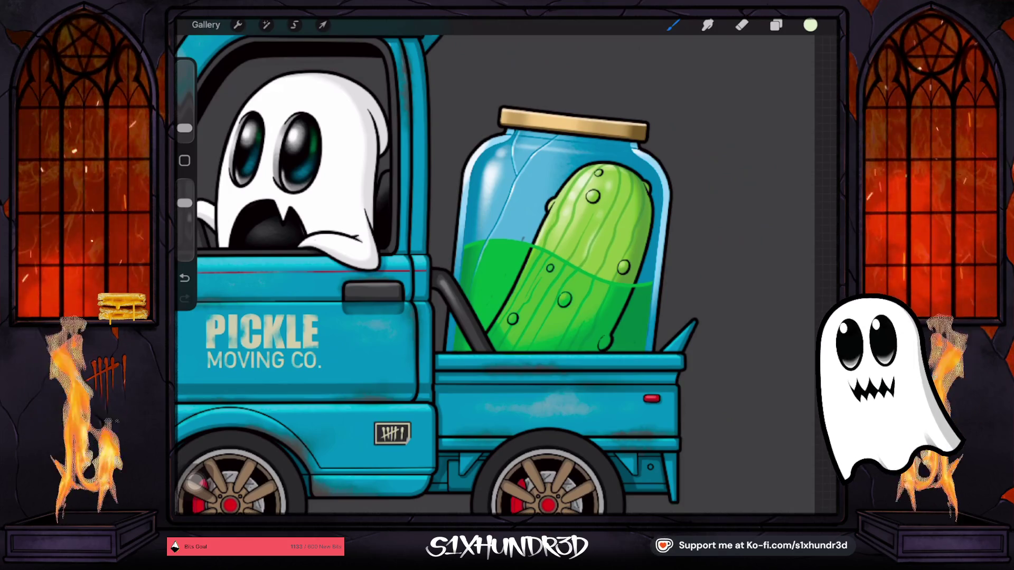
{"action": "key", "text": "ctrl+z"}
{"action": "left_click_drag", "start_coordinate": [645, 242], "coordinate": [589, 240]}
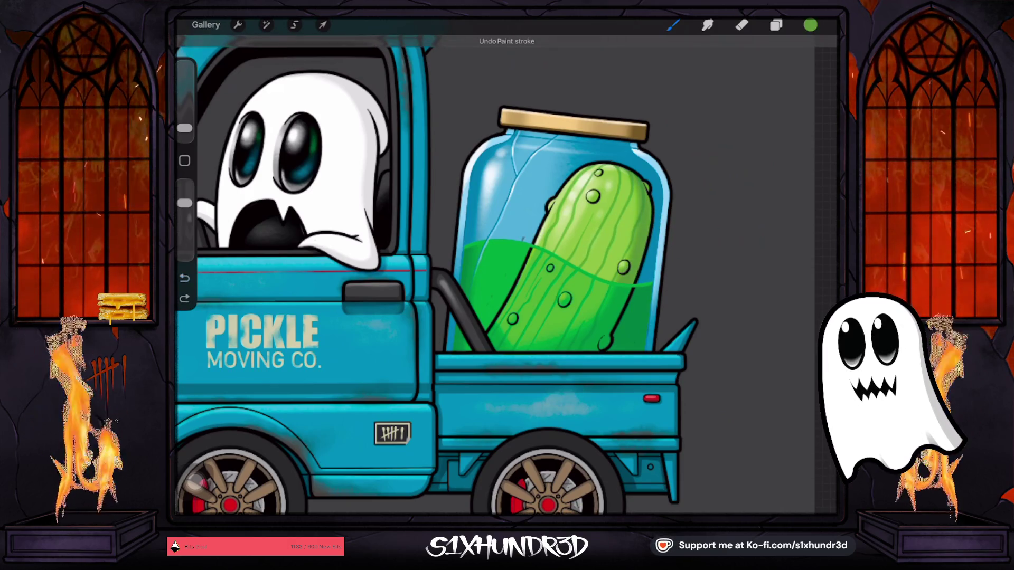
{"action": "scroll", "coordinate": [437, 274], "scroll_direction": "down", "scroll_amount": 5}
{"action": "scroll", "coordinate": [475, 264], "scroll_direction": "up", "scroll_amount": 2}
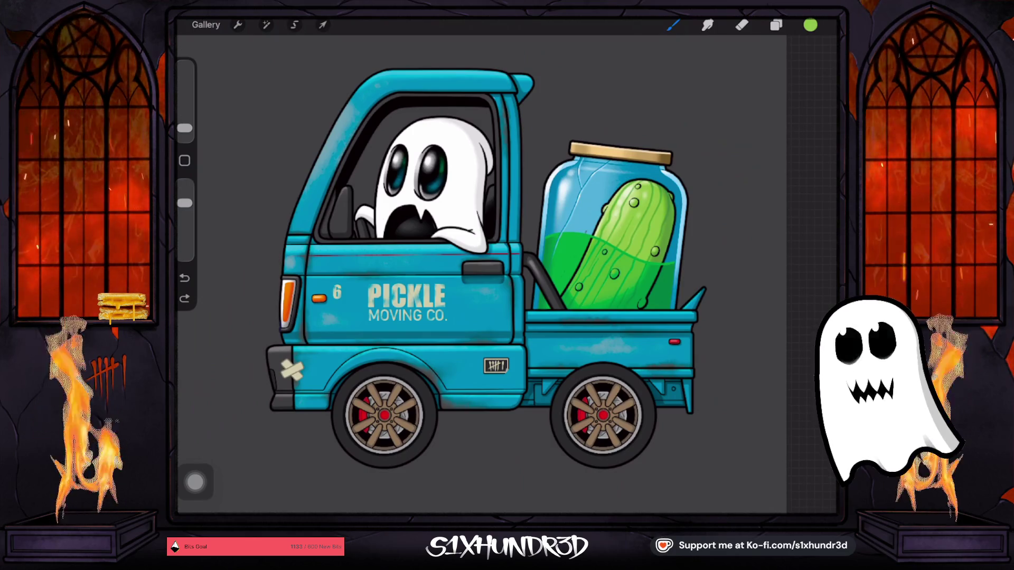
Select Layer 64 at the top of the stack and fine-tune the brush size.
{"action": "left_click", "coordinate": [776, 24]}
{"action": "scroll", "coordinate": [402, 264], "scroll_direction": "up", "scroll_amount": 2}
{"action": "left_click", "coordinate": [739, 80]}
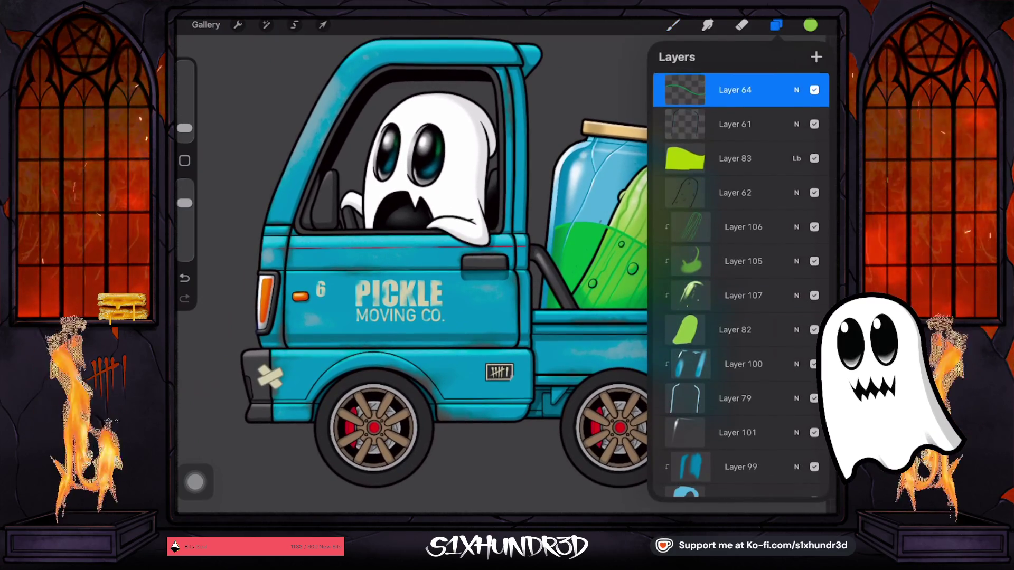
{"action": "left_click", "coordinate": [673, 25]}
{"action": "left_click_drag", "start_coordinate": [185, 128], "coordinate": [185, 111]}
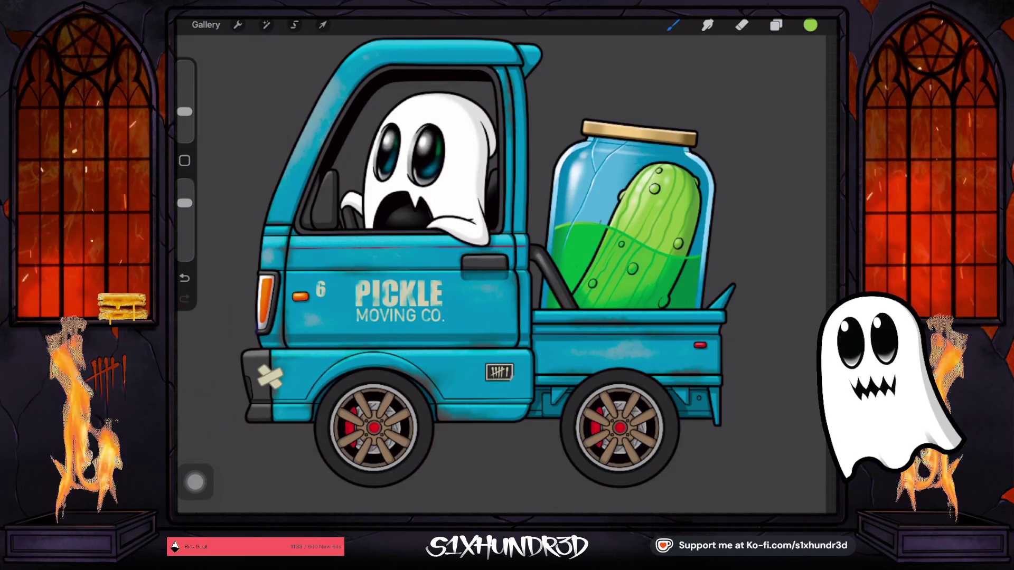
{"action": "left_click_drag", "start_coordinate": [185, 112], "coordinate": [185, 121]}
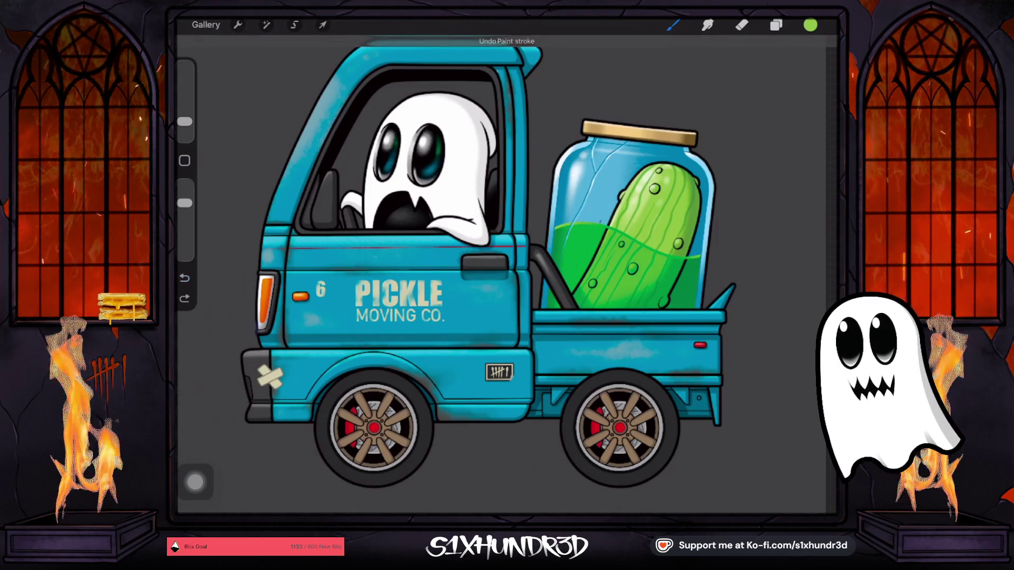
{"action": "scroll", "coordinate": [491, 275], "scroll_direction": "up", "scroll_amount": 2}
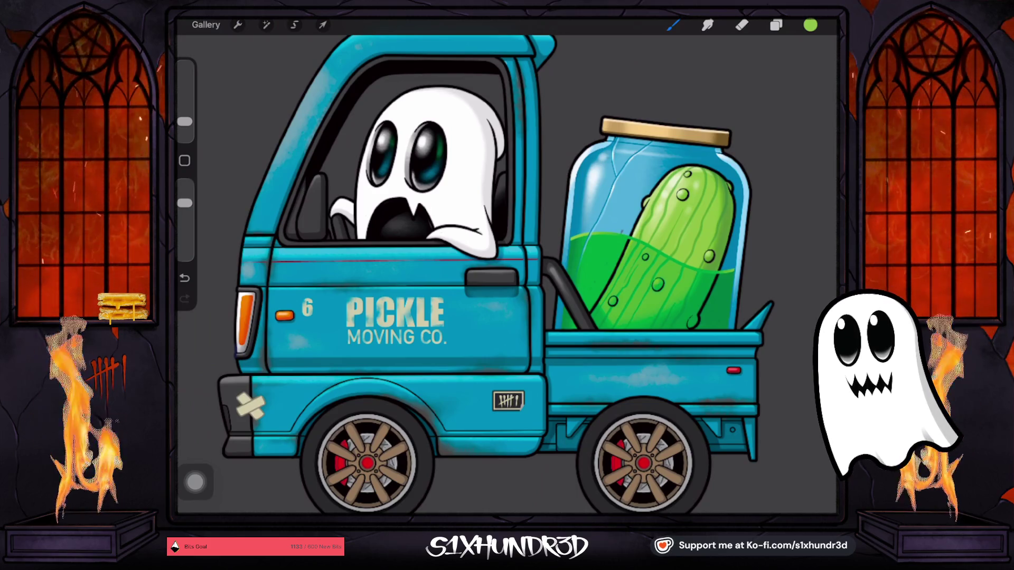
{"action": "scroll", "coordinate": [496, 274], "scroll_direction": "down", "scroll_amount": 1}
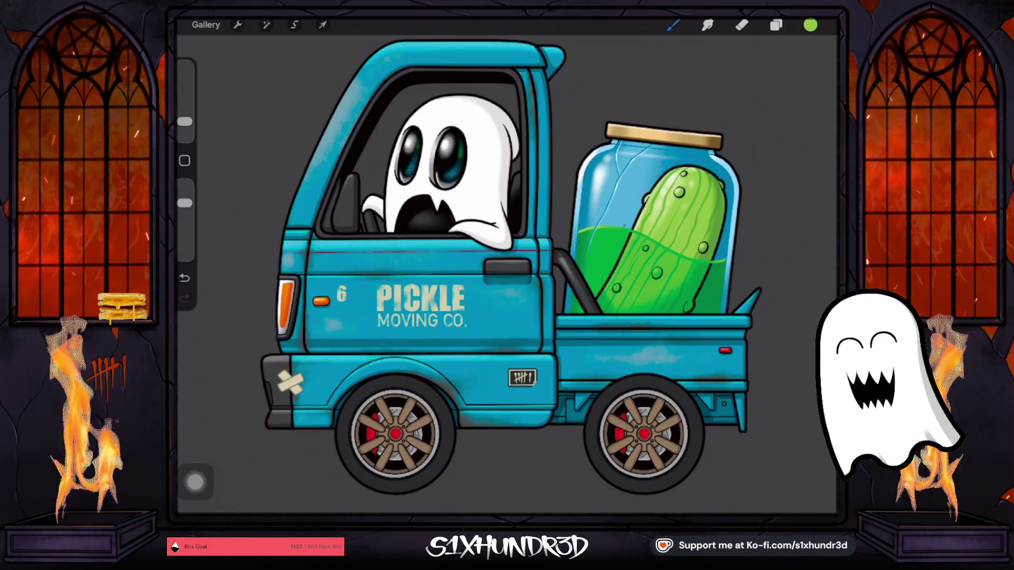
{"action": "scroll", "coordinate": [507, 274], "scroll_direction": "down", "scroll_amount": 2}
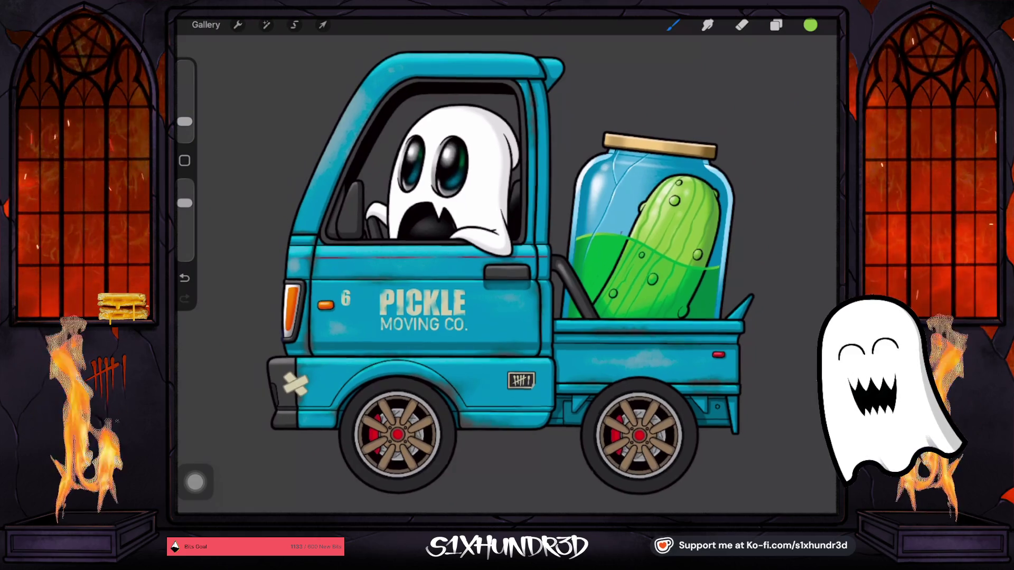
{"action": "scroll", "coordinate": [517, 287], "scroll_direction": "up", "scroll_amount": 1}
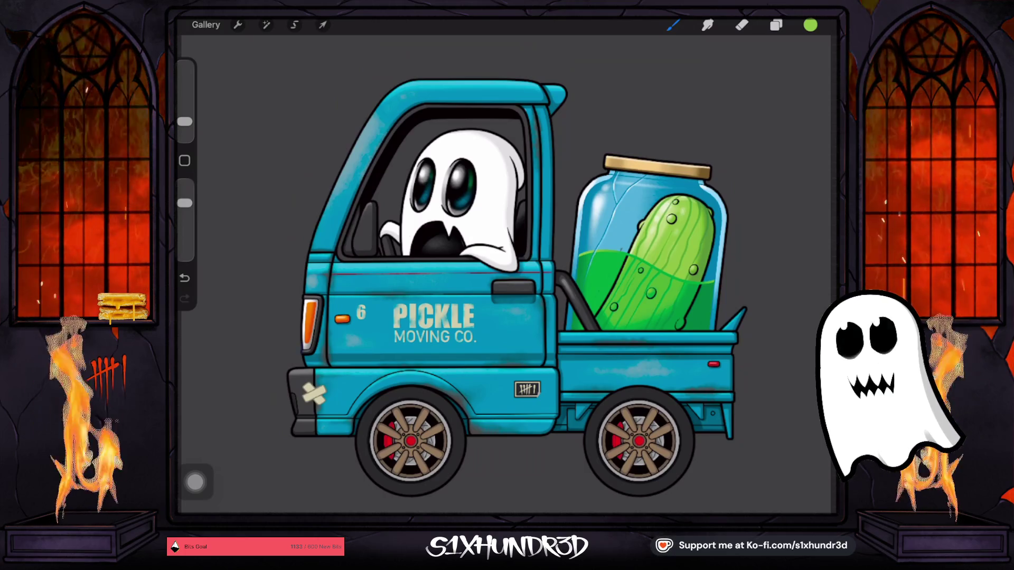
{"action": "scroll", "coordinate": [528, 275], "scroll_direction": "up", "scroll_amount": 5}
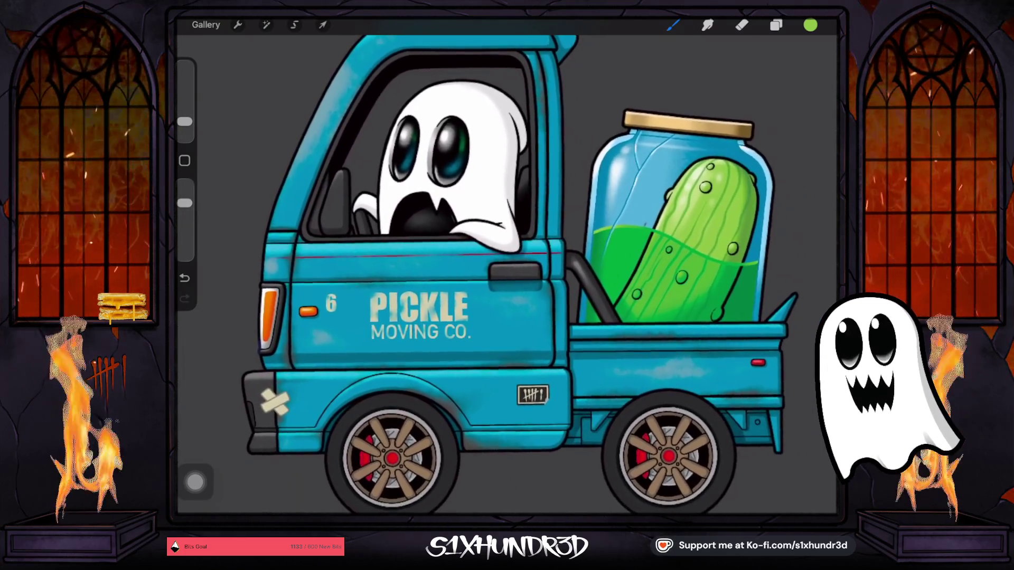
{"action": "scroll", "coordinate": [517, 274], "scroll_direction": "down", "scroll_amount": 2}
{"action": "scroll", "coordinate": [517, 275], "scroll_direction": "down", "scroll_amount": 2}
{"action": "scroll", "coordinate": [517, 275], "scroll_direction": "down", "scroll_amount": 2}
{"action": "scroll", "coordinate": [517, 275], "scroll_direction": "down", "scroll_amount": 2}
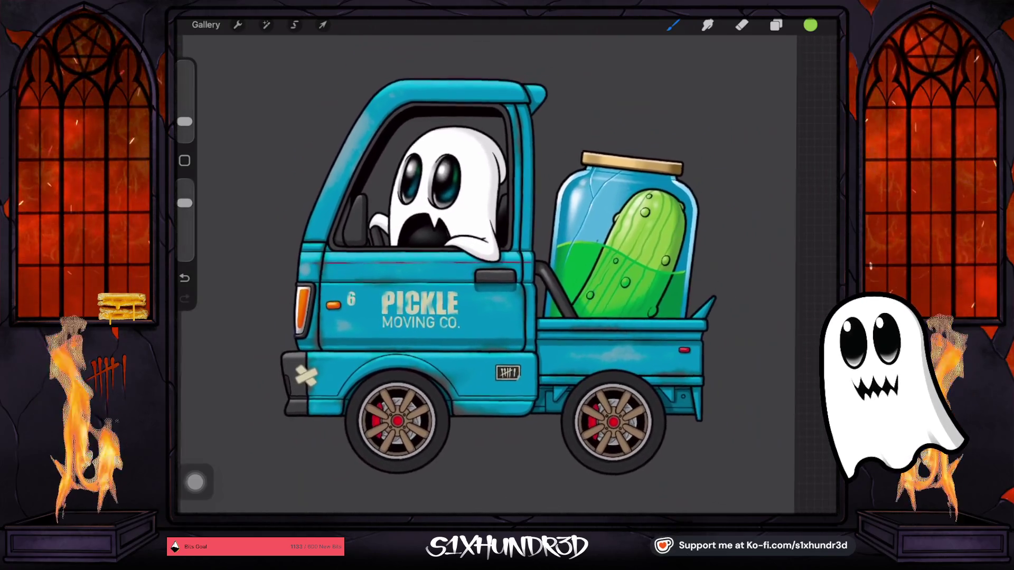
{"action": "scroll", "coordinate": [507, 274], "scroll_direction": "up", "scroll_amount": 3}
{"action": "scroll", "coordinate": [507, 275], "scroll_direction": "down", "scroll_amount": 2}
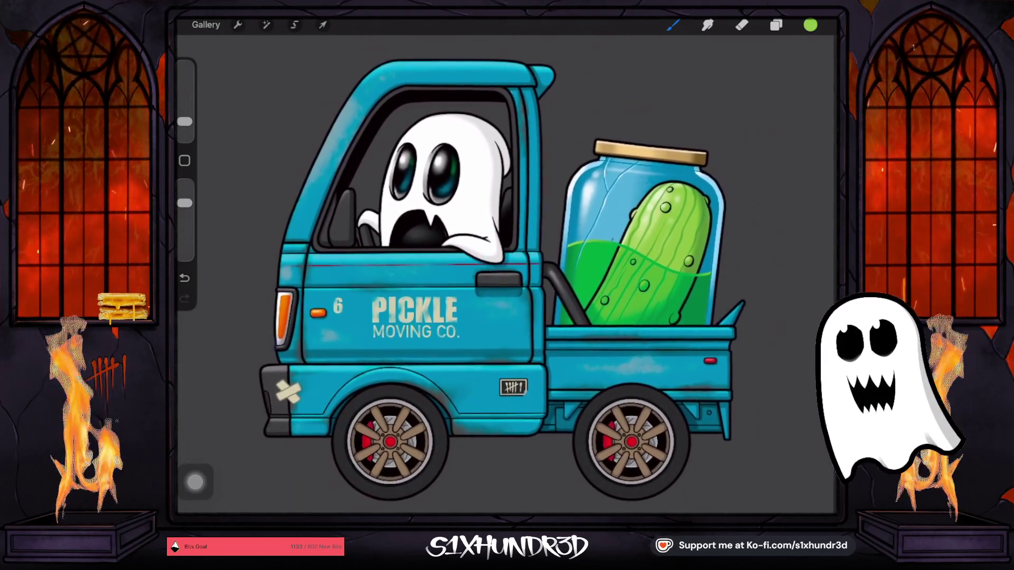